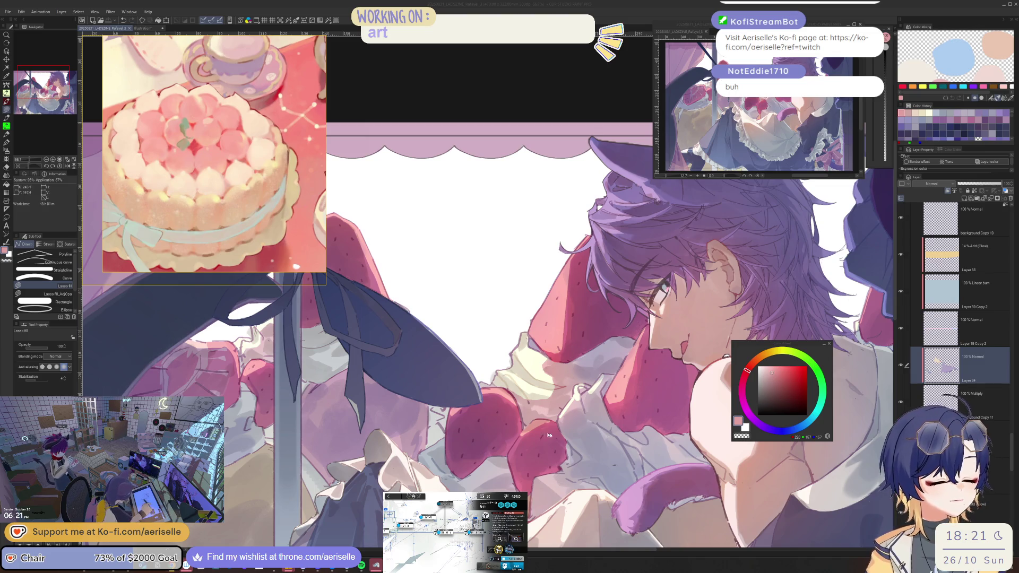
Sample a light purple from the current layer and fill a shadow shape on the cloth by the hand.
alt+click(583, 439)
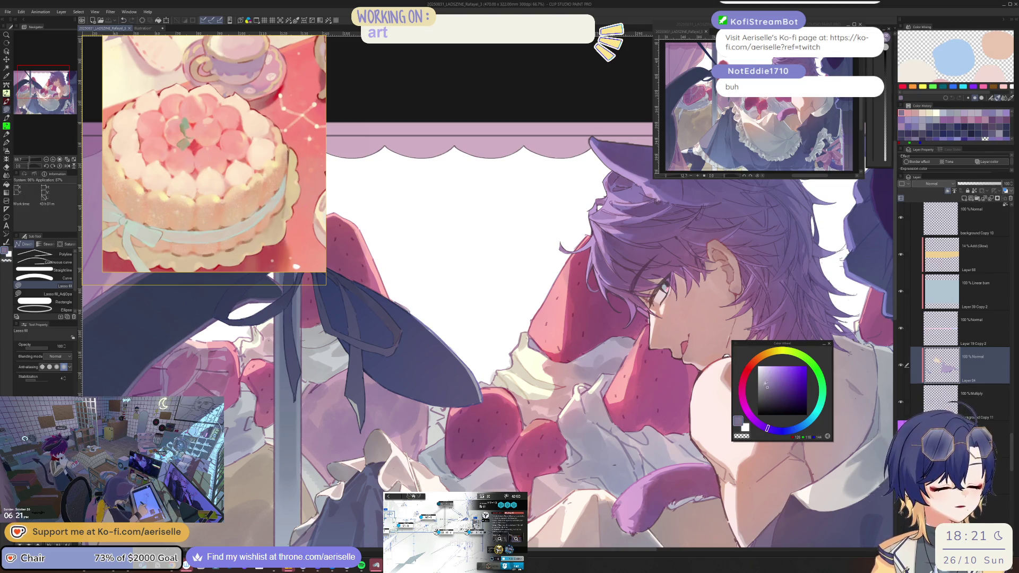
key(g)
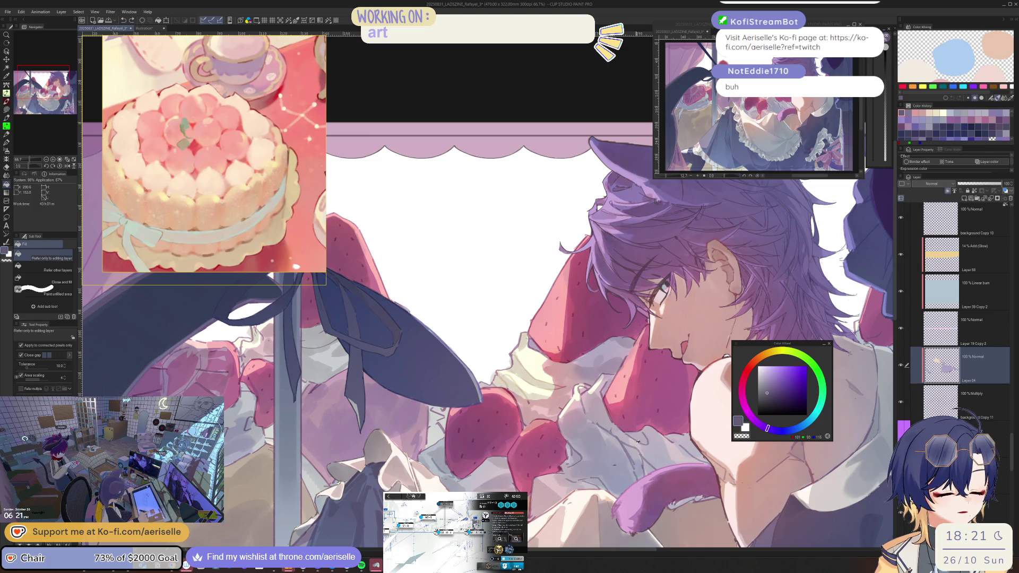
alt+click(559, 470)
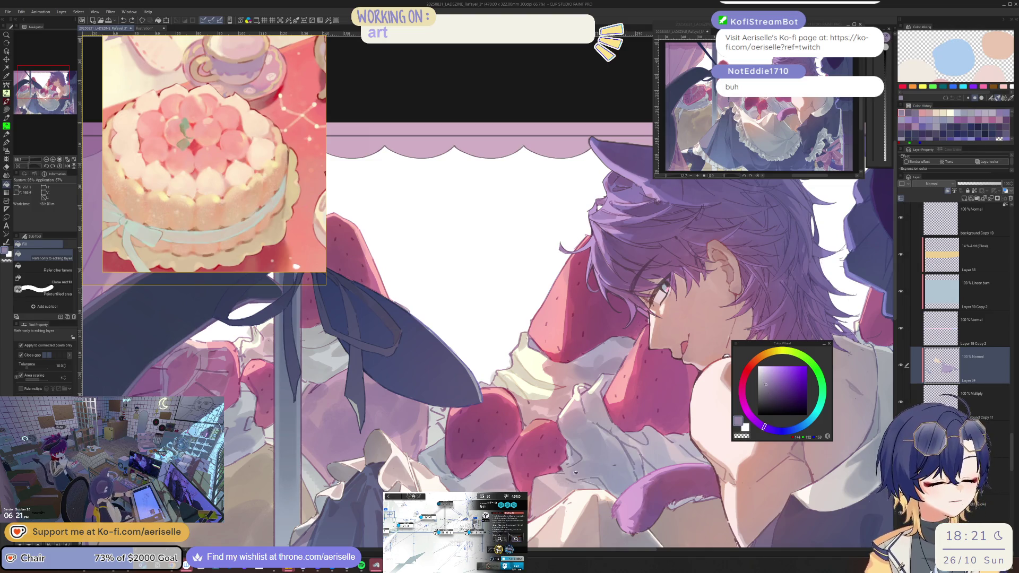
key(u)
scroll(503, 507, up, 2)
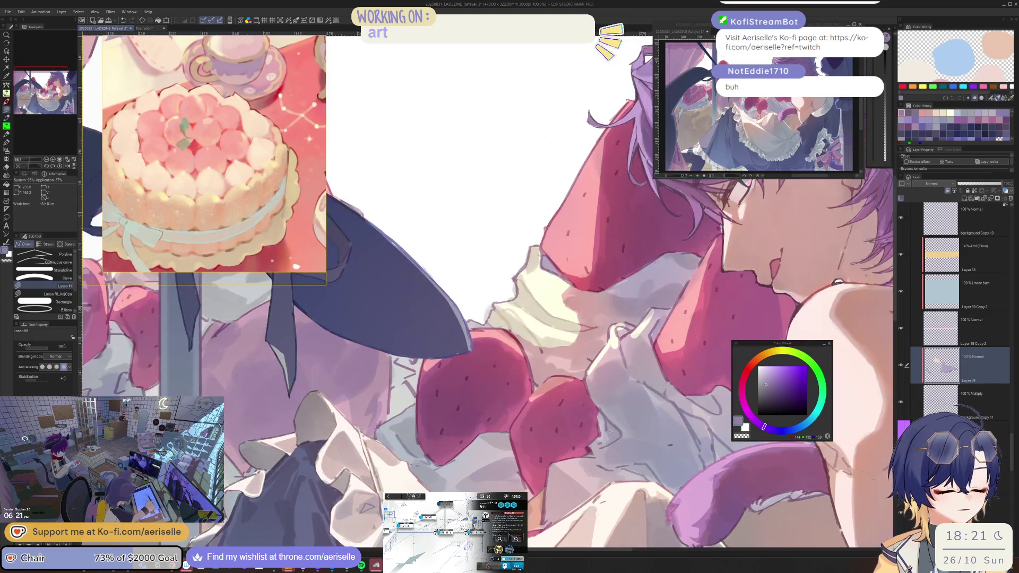
key(i)
click(53, 270)
click(641, 387)
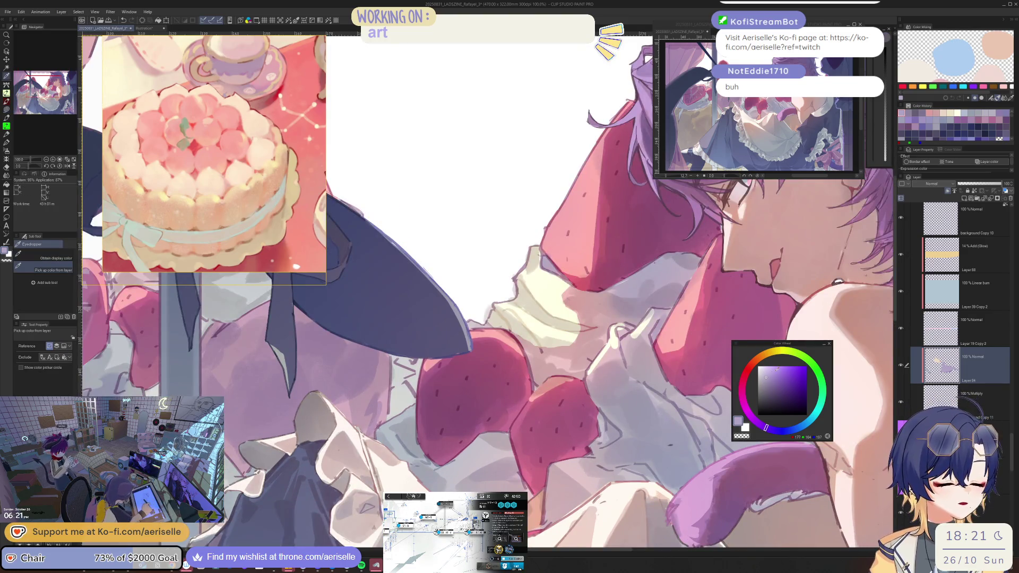
key(u)
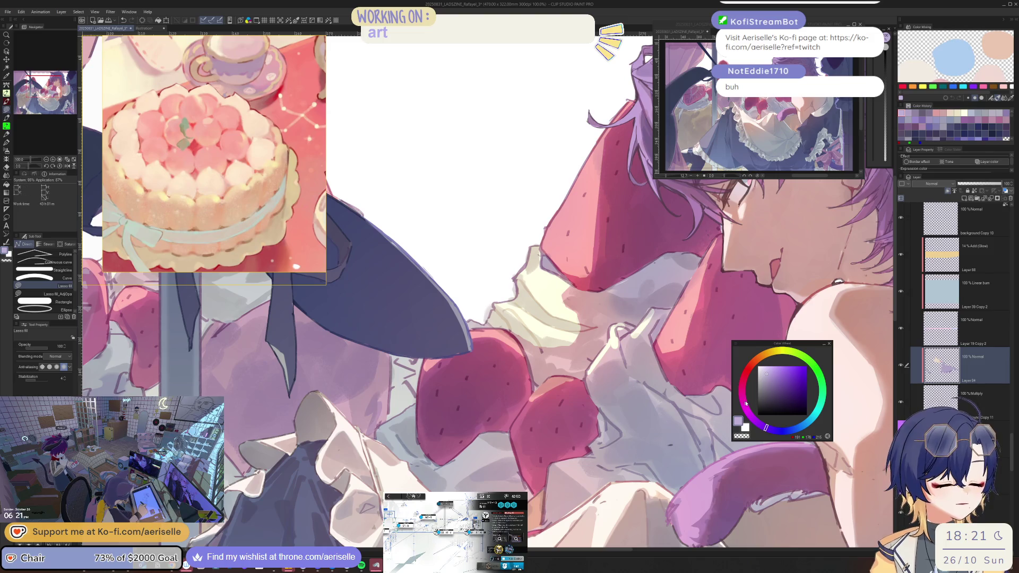
mouse_move(590, 455)
mouse_down()
mouse_move(609, 475)
mouse_move(586, 499)
mouse_up()
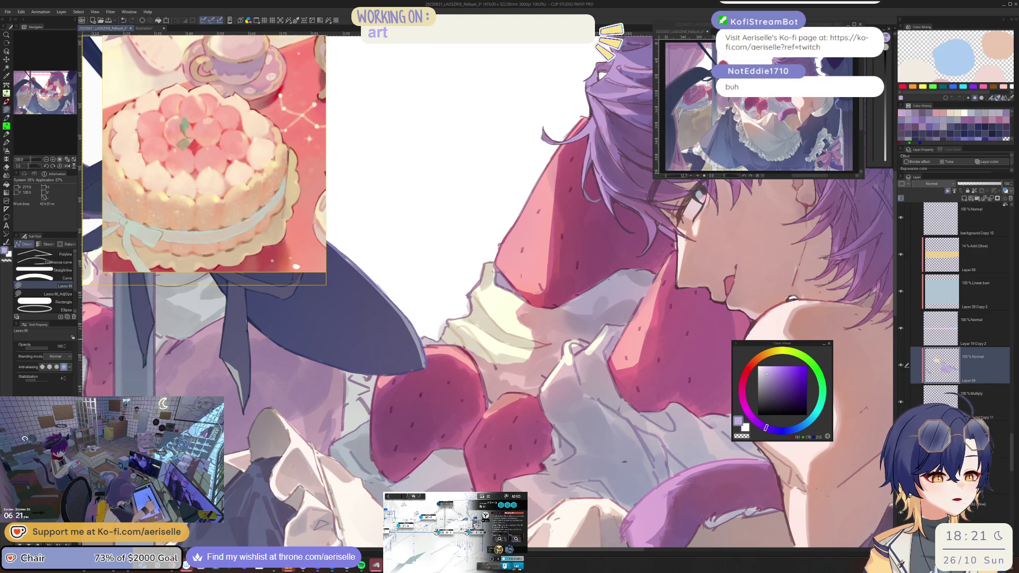
Fill pink-magenta shadow shapes on the frills and down the cloth.
key(h)
key(ctrl+0)
scroll(782, 334, up, 5)
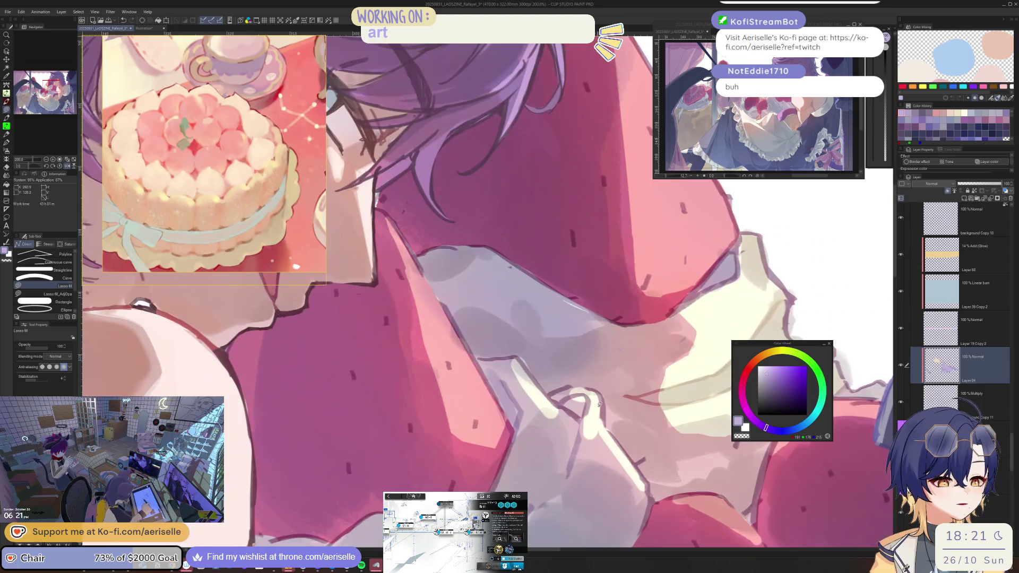
click(744, 402)
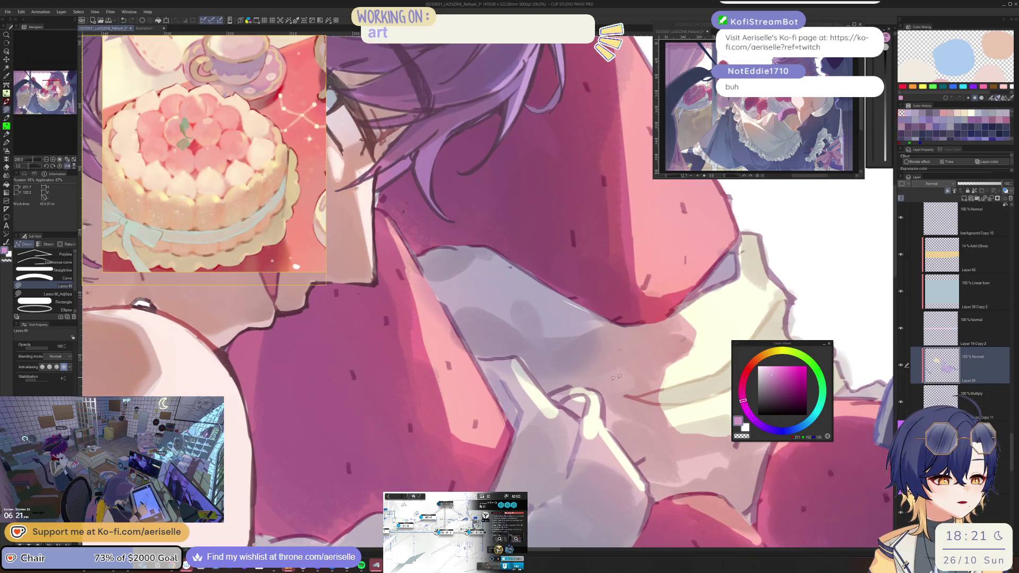
mouse_move(582, 383)
mouse_down()
mouse_move(613, 399)
mouse_move(597, 425)
mouse_move(630, 469)
mouse_move(643, 467)
mouse_move(605, 403)
mouse_move(611, 377)
mouse_move(582, 422)
mouse_move(592, 393)
mouse_up()
alt+click(595, 419)
scroll(597, 368, down, 3)
scroll(599, 370, up, 3)
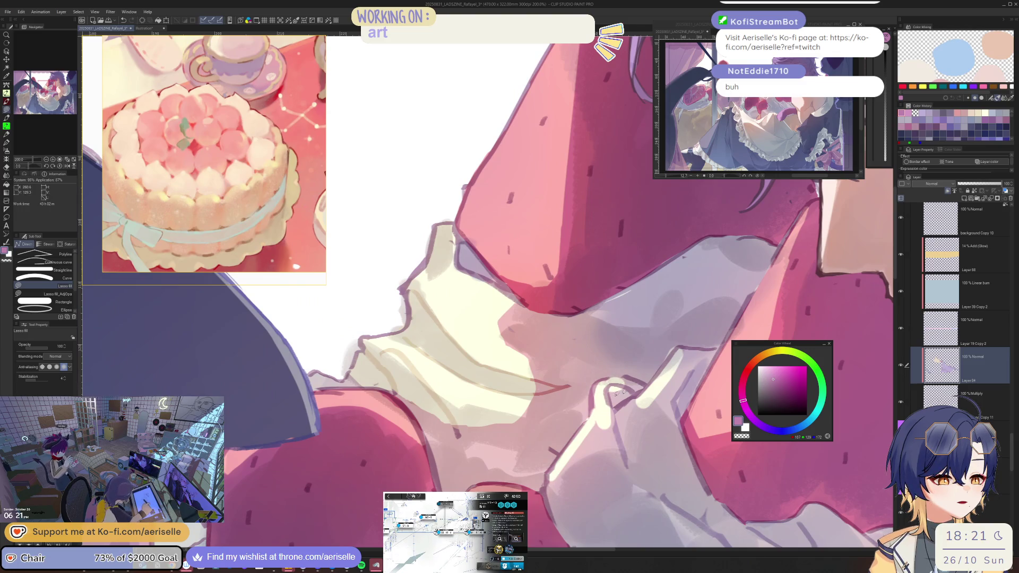
alt+click(604, 386)
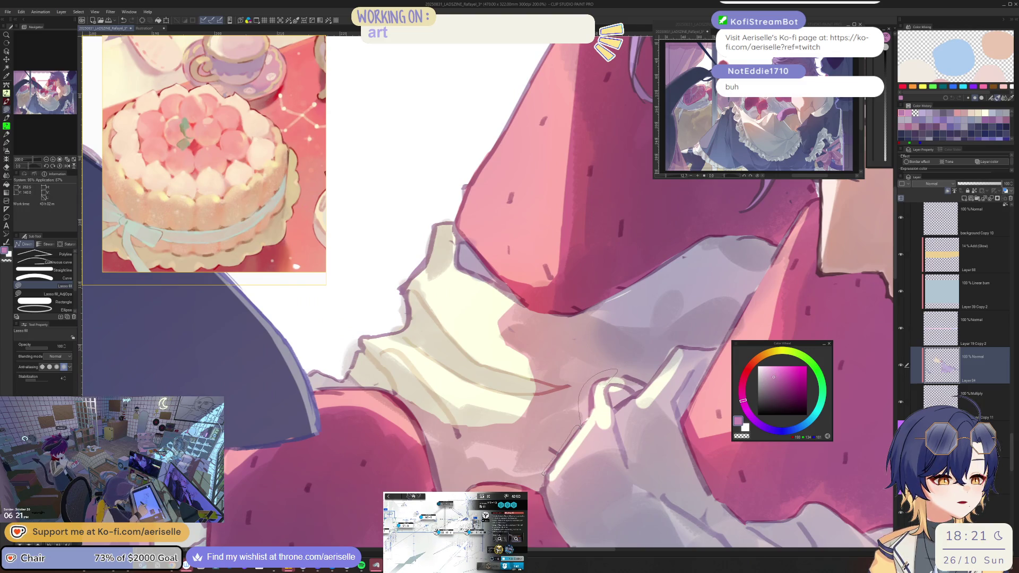
Sample a peach from the painting and fill a peach light shape on the frill.
drag(627, 375, 600, 421)
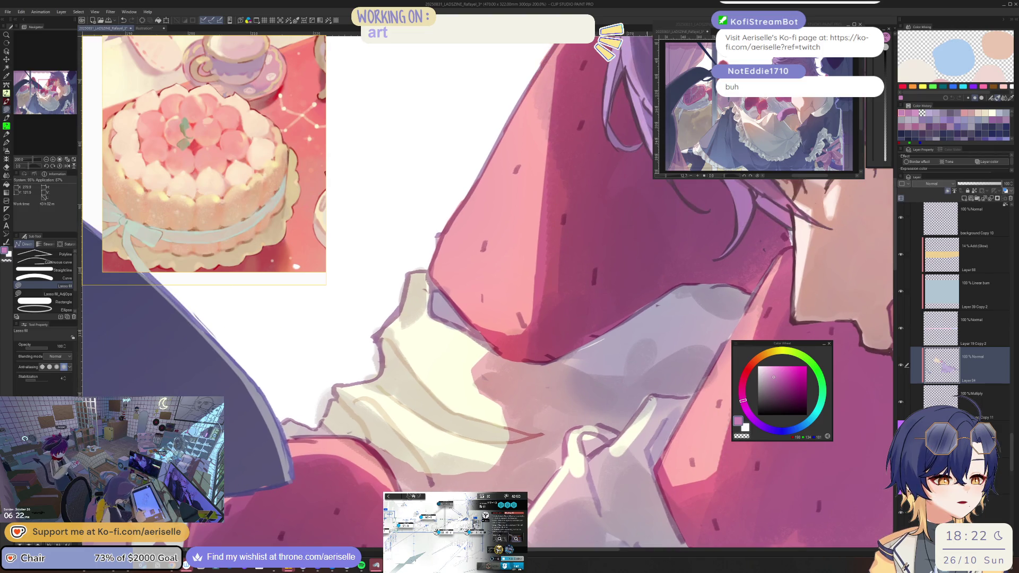
scroll(653, 403, down, 2)
scroll(574, 406, up, 2)
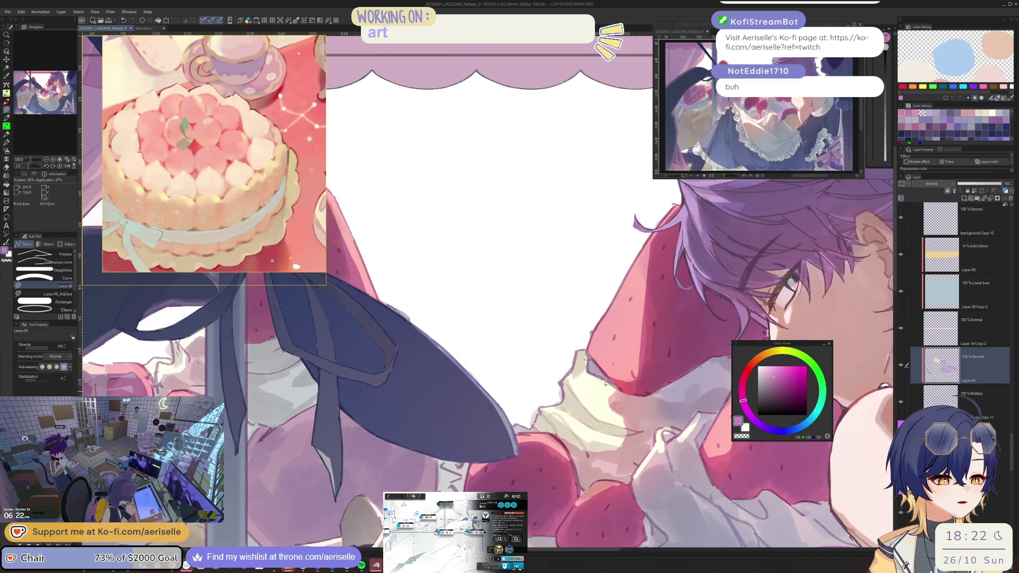
alt+click(574, 407)
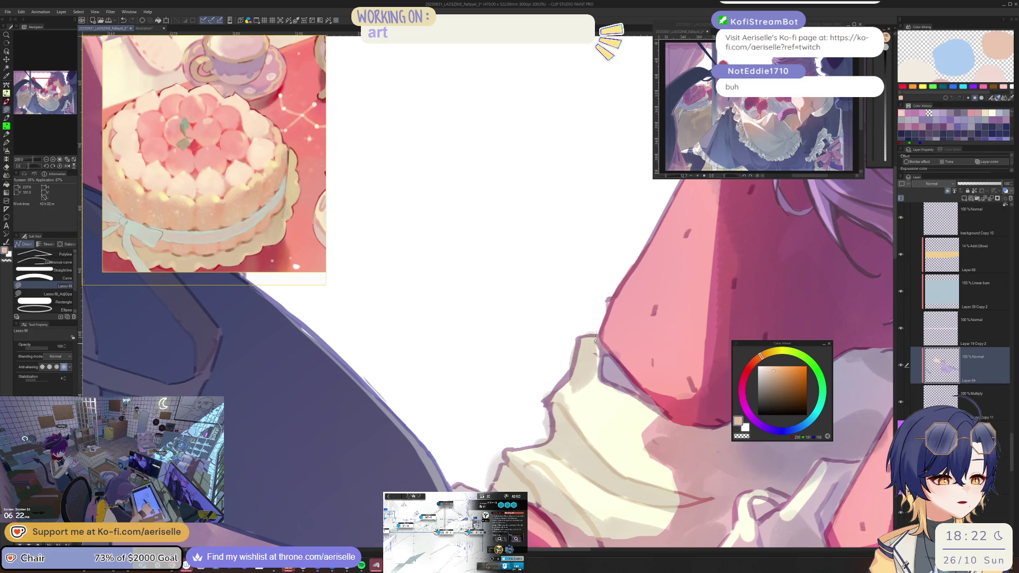
mouse_move(596, 334)
mouse_down()
mouse_move(579, 378)
mouse_move(552, 400)
mouse_move(552, 445)
mouse_move(510, 462)
mouse_move(576, 315)
mouse_move(589, 329)
mouse_up()
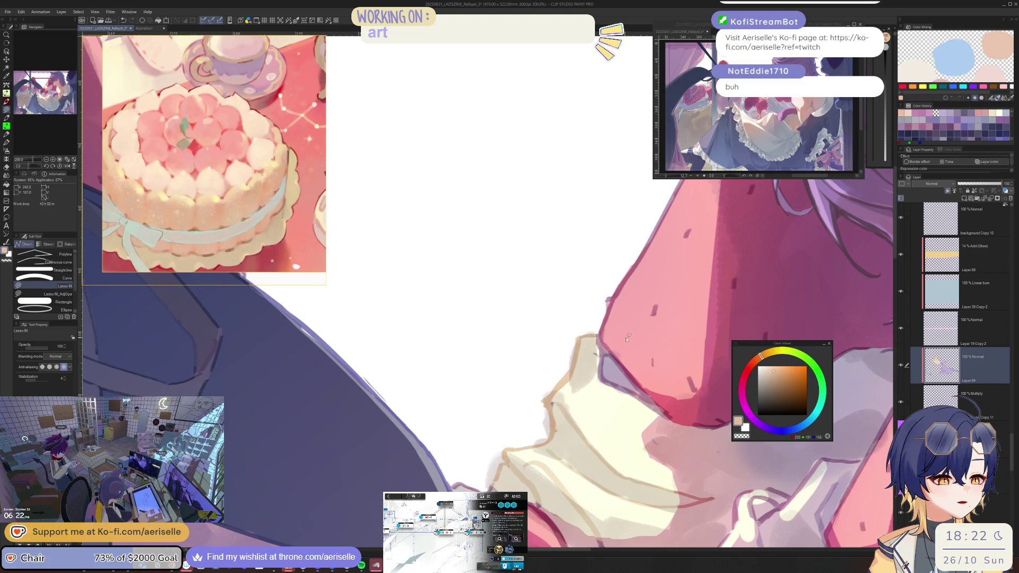
scroll(613, 389, down, 4)
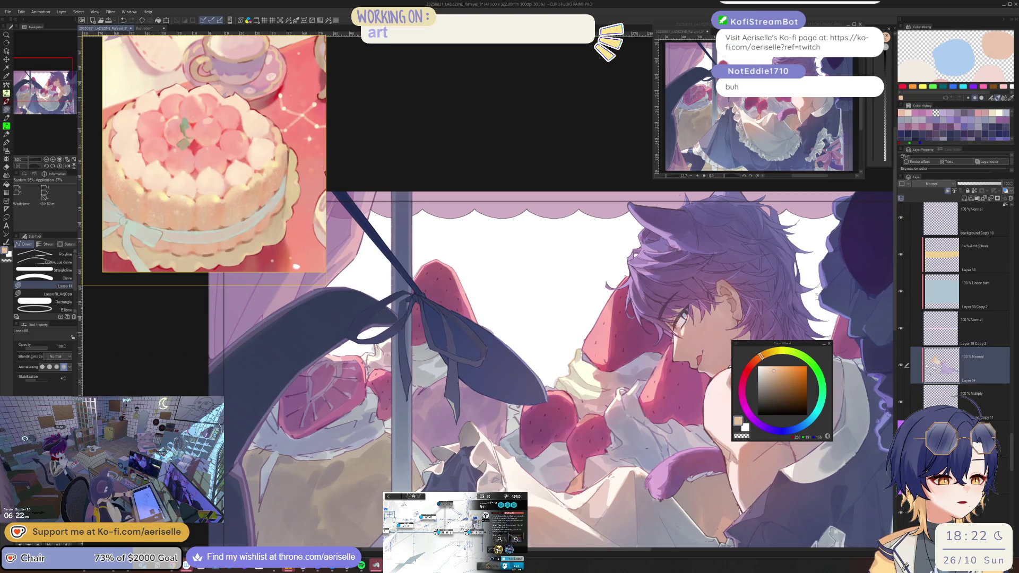
Try clipping the Multiply shading layer, undo it, then set the copied shading layer to Normal blending.
key(alt+bracketleft)
click(948, 191)
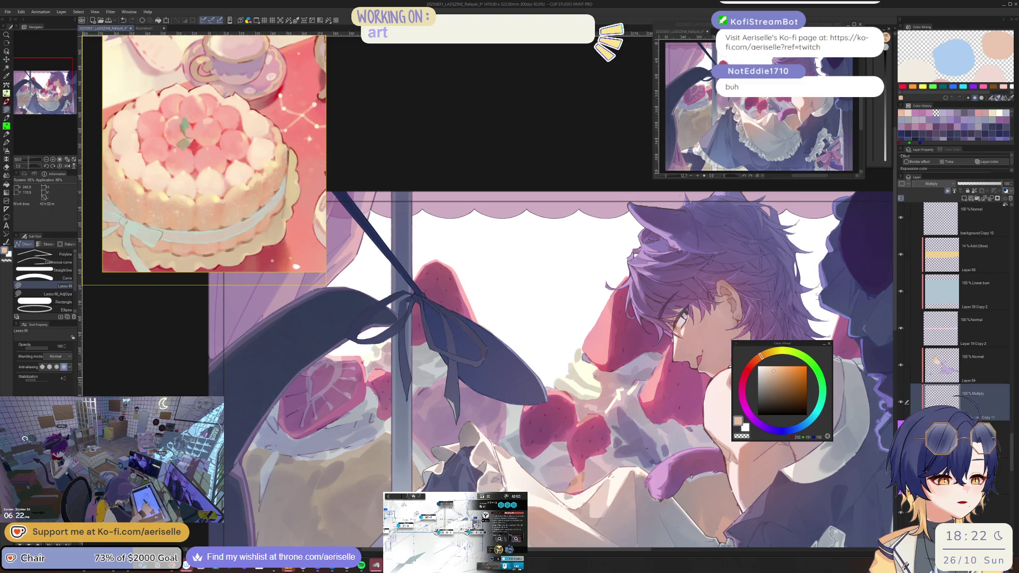
key(ctrl+z)
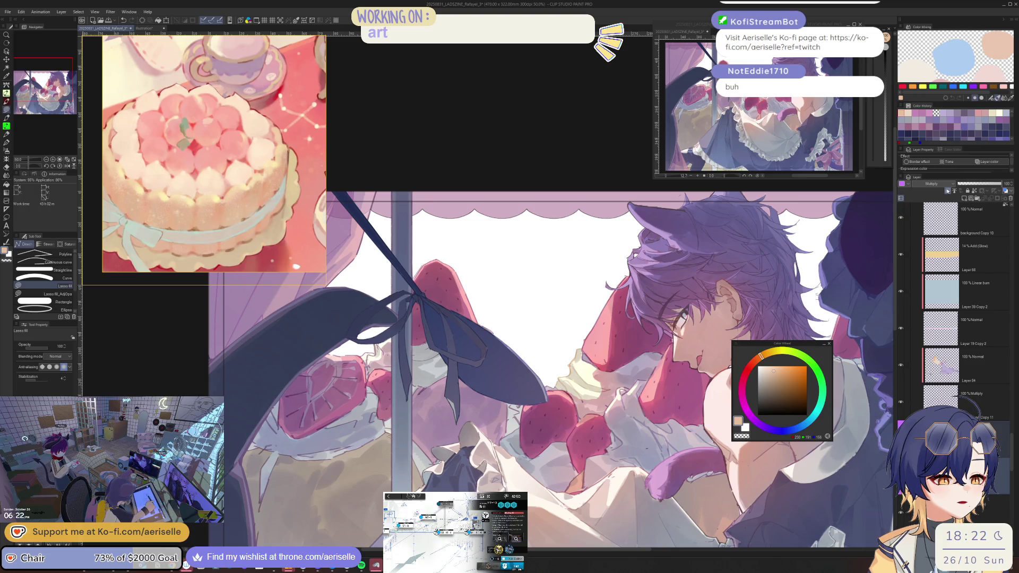
click(987, 396)
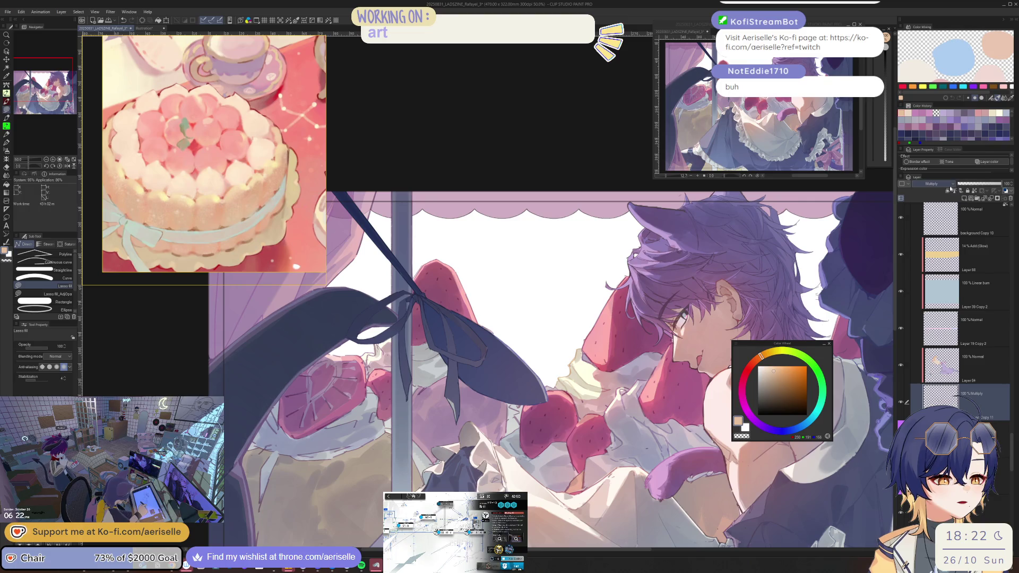
click(931, 184)
click(944, 194)
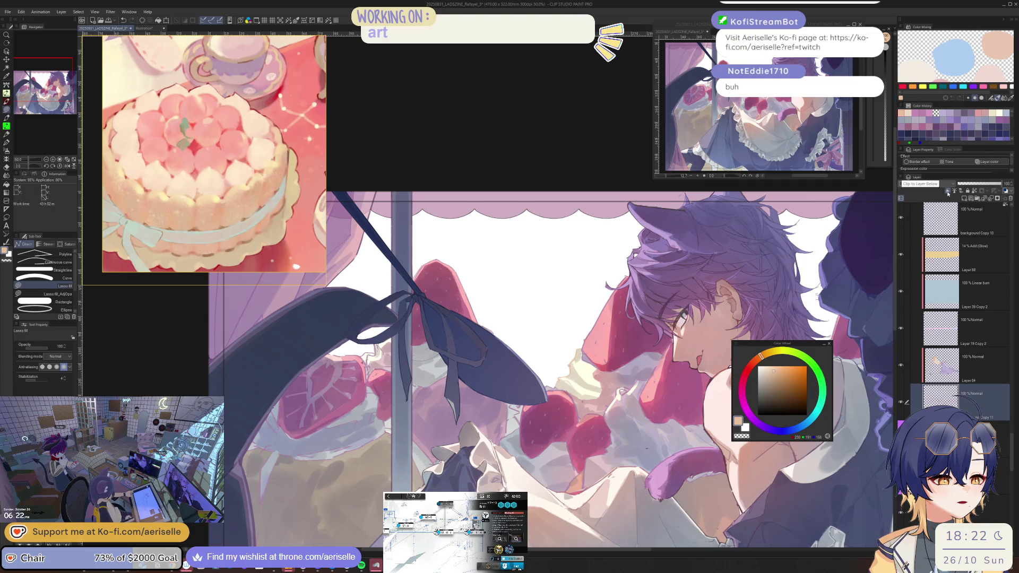
Fill a deep purple backdrop behind the character, then undo it.
scroll(646, 423, up, 3)
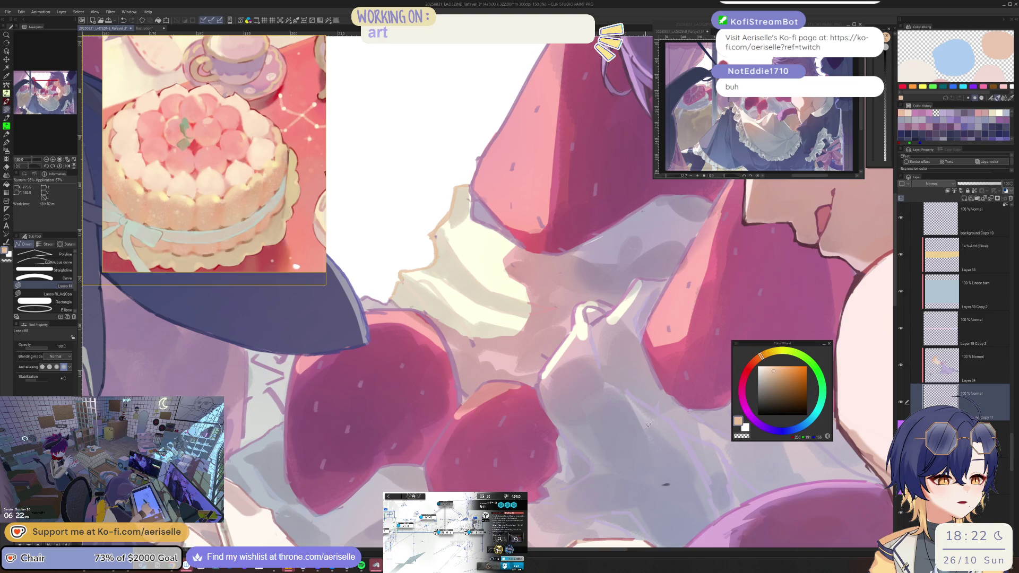
alt+click(664, 416)
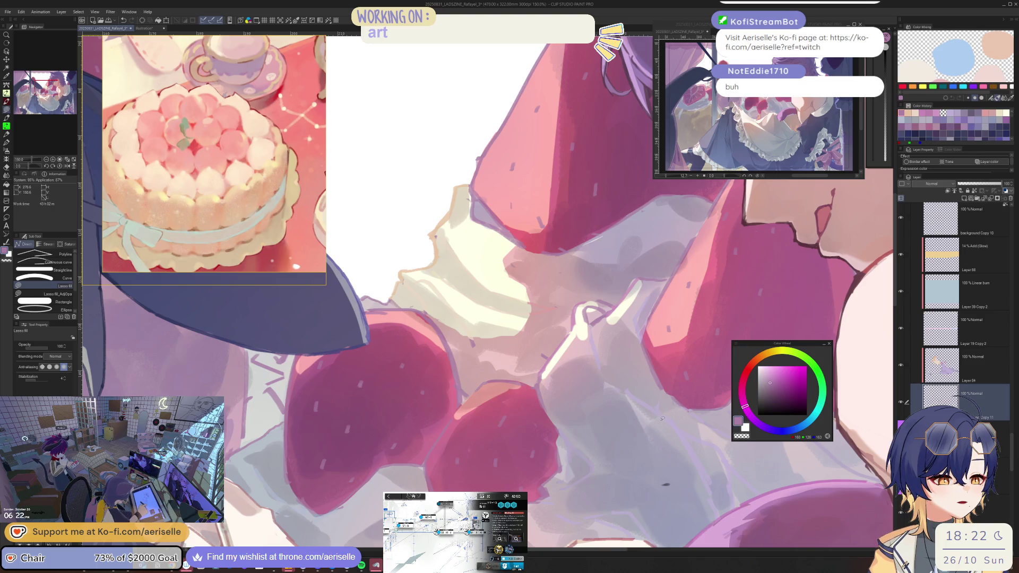
click(767, 396)
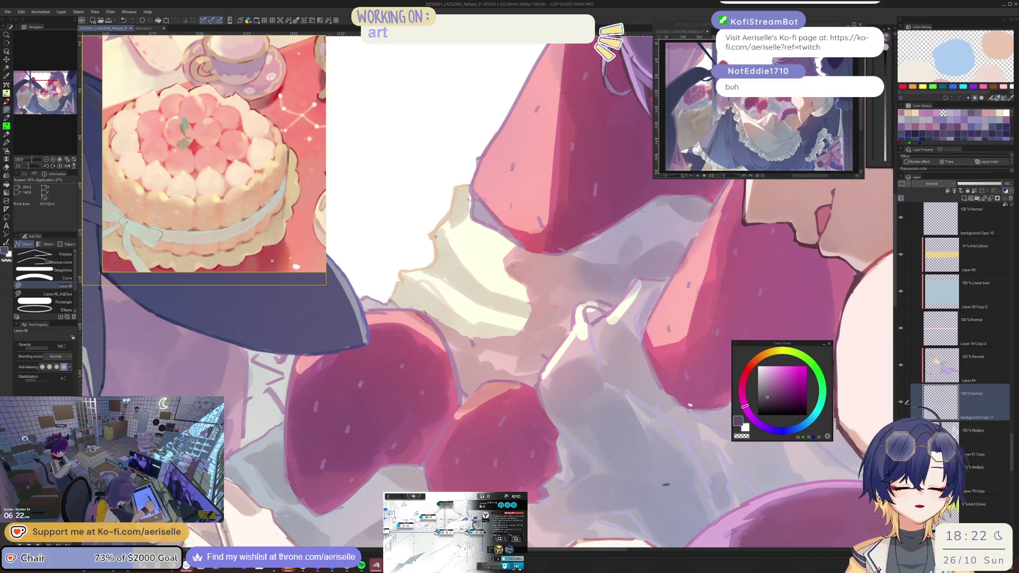
scroll(742, 404, down, 5)
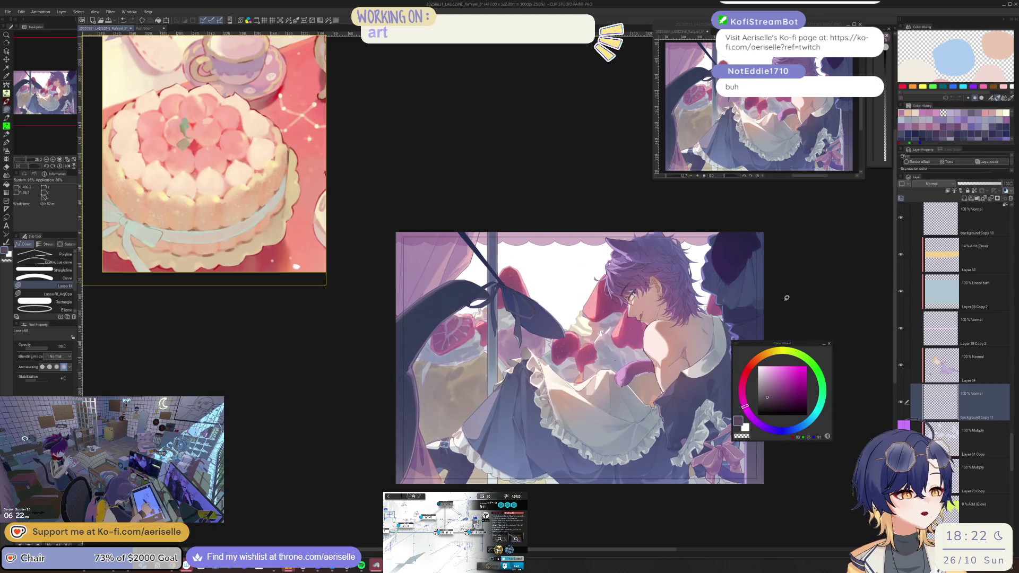
mouse_move(802, 294)
mouse_down()
mouse_move(489, 192)
mouse_move(684, 534)
mouse_move(823, 504)
mouse_up()
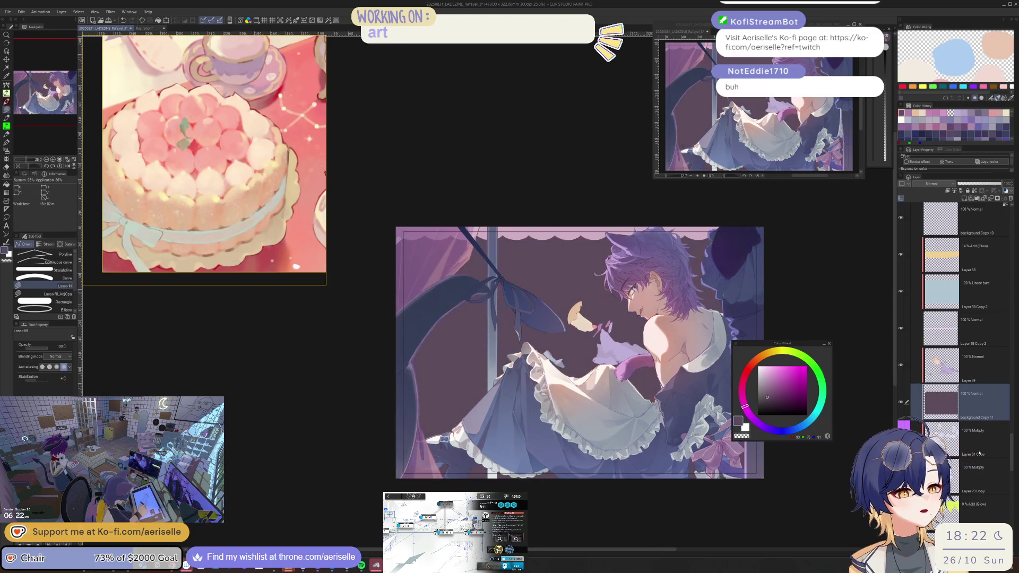
key(ctrl+z)
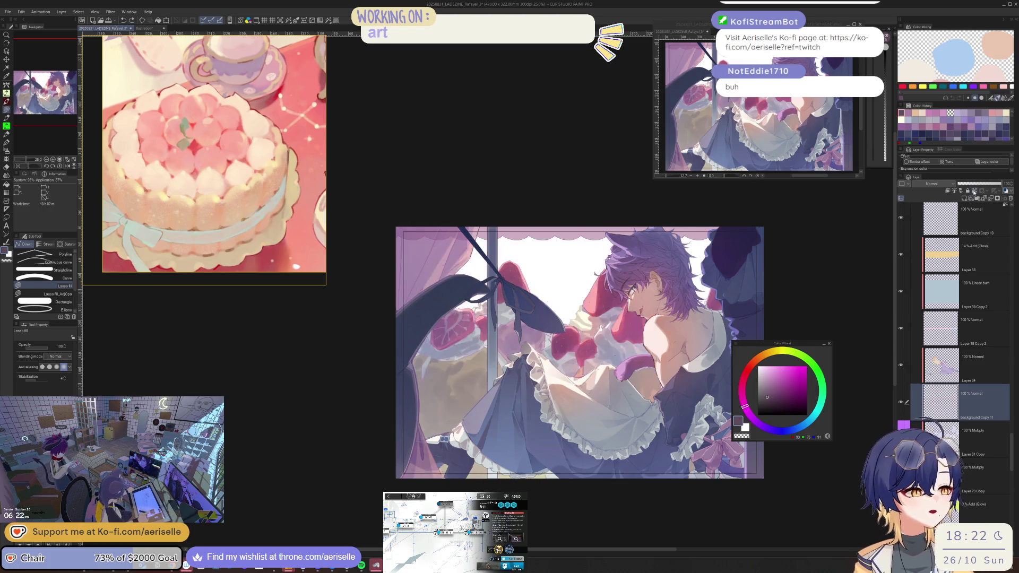
mouse_move(836, 263)
mouse_down()
mouse_move(760, 188)
mouse_move(323, 482)
mouse_move(769, 505)
mouse_move(827, 276)
mouse_up()
Set the shading layer to Multiply and sample a lavender from the artwork.
scroll(586, 310, up, 4)
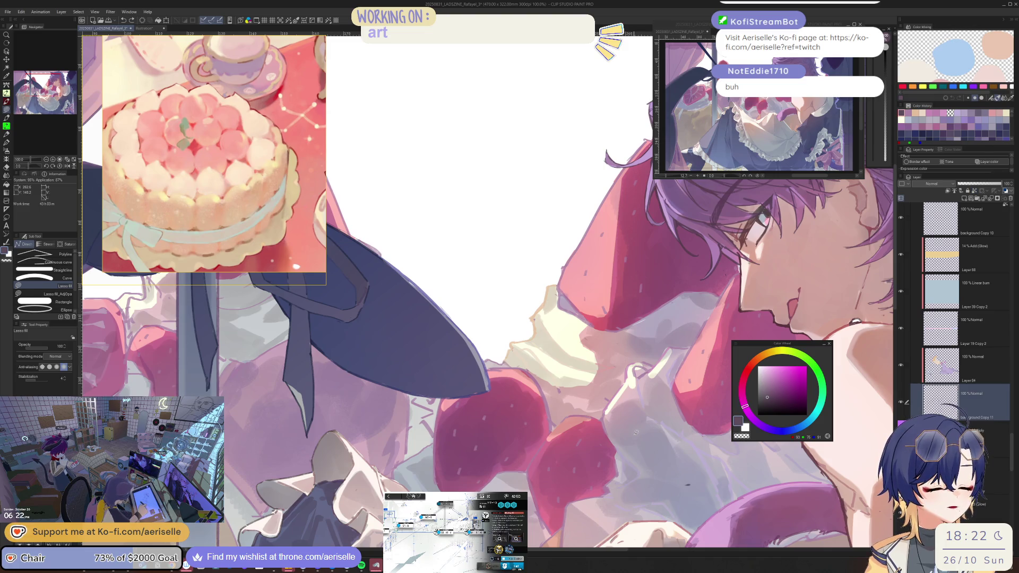
key(alt+shift+m)
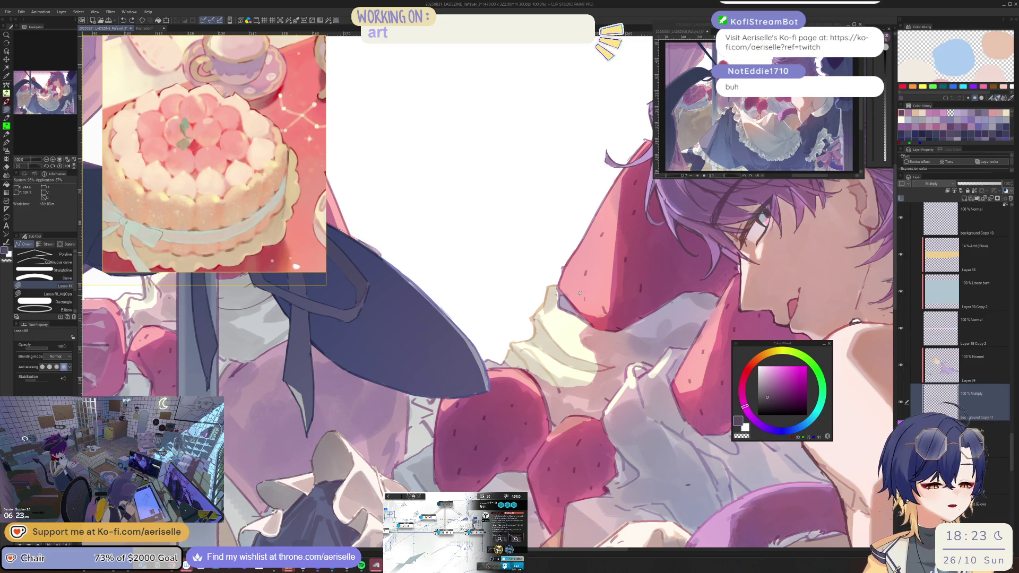
scroll(638, 397, up, 3)
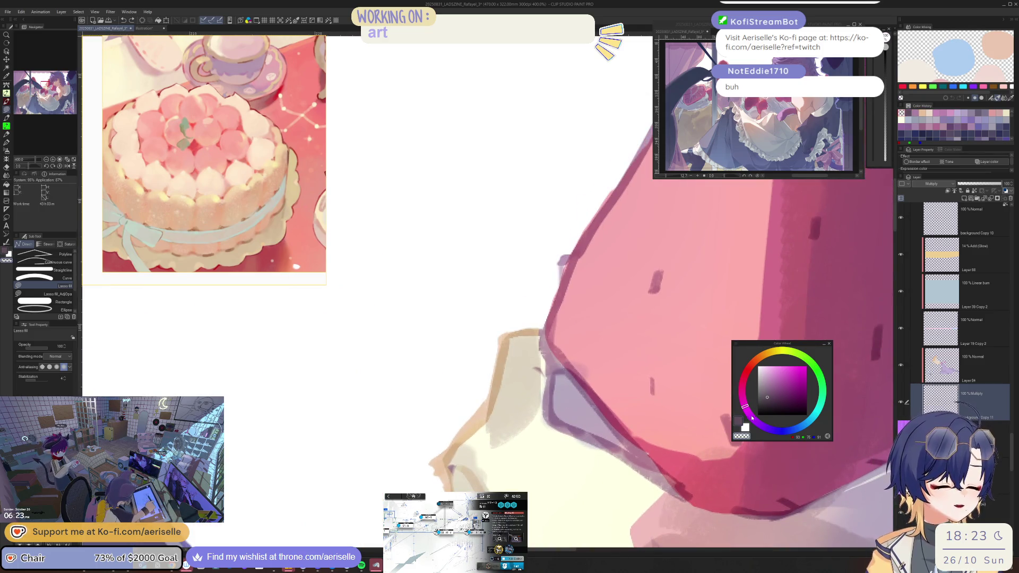
key(i)
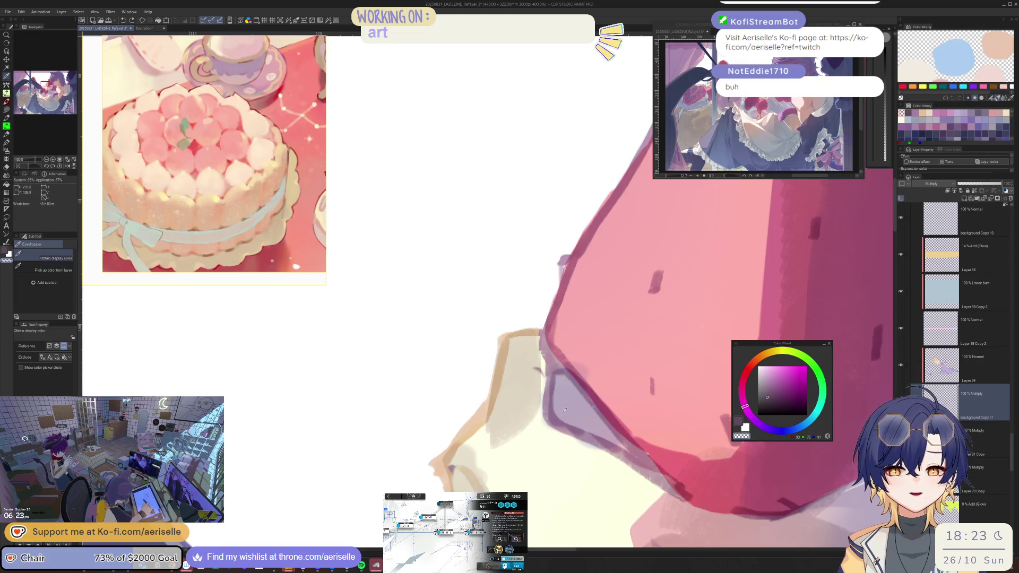
click(565, 409)
mouse_move(839, 429)
mouse_down()
mouse_move(510, 428)
mouse_move(746, 429)
mouse_up()
key(u)
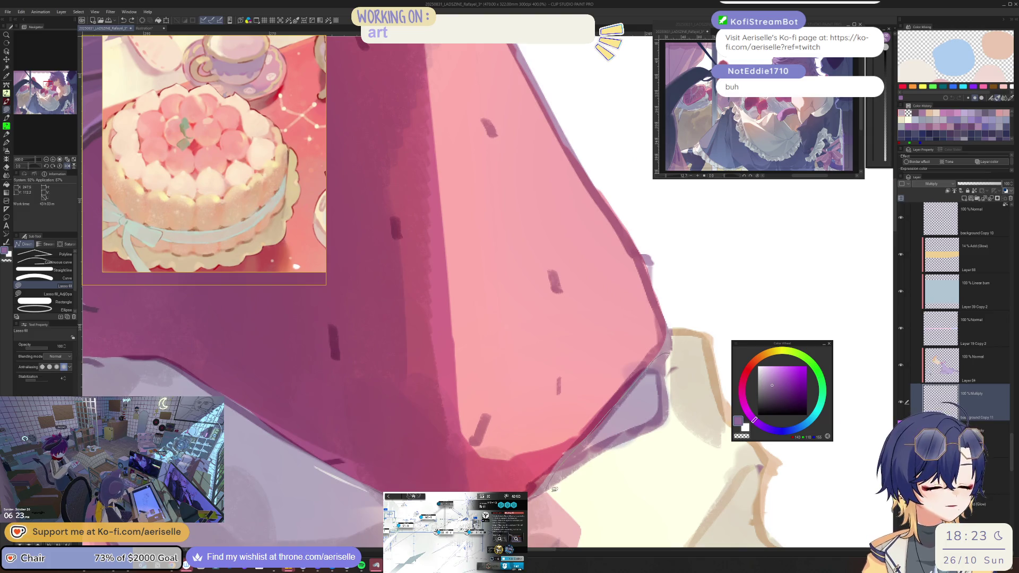
On Layer 84, fill lavender and a thin magenta strip along the strawberry's purple edge.
drag(555, 489, 553, 490)
key(ctrl+z)
ctrl+shift+click(714, 338)
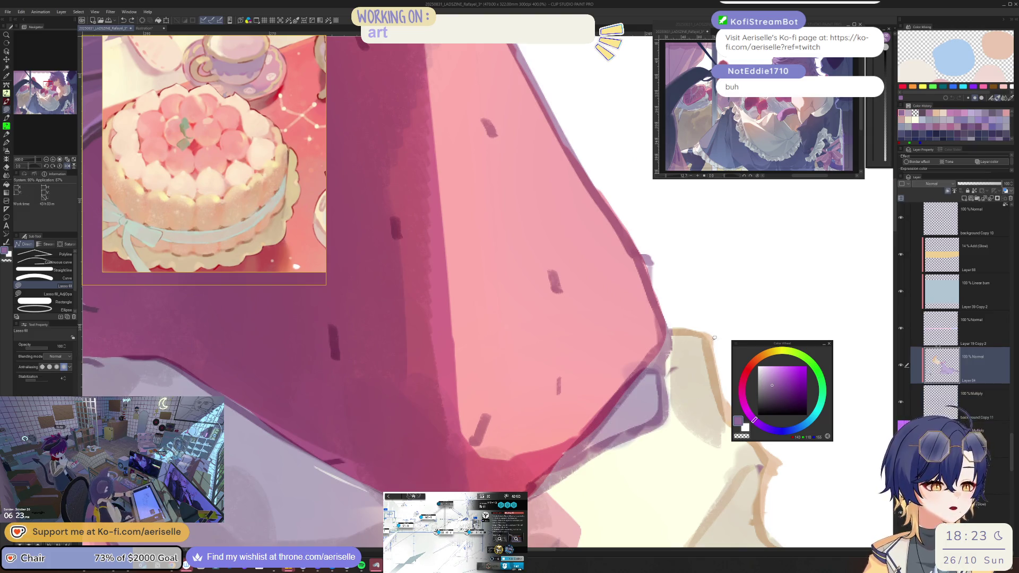
drag(629, 390, 564, 479)
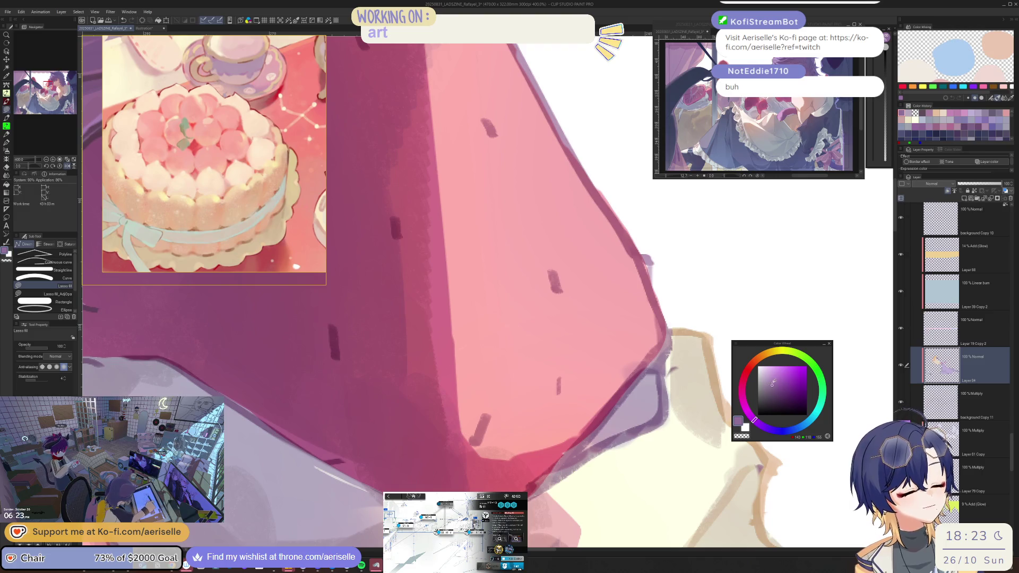
click(746, 409)
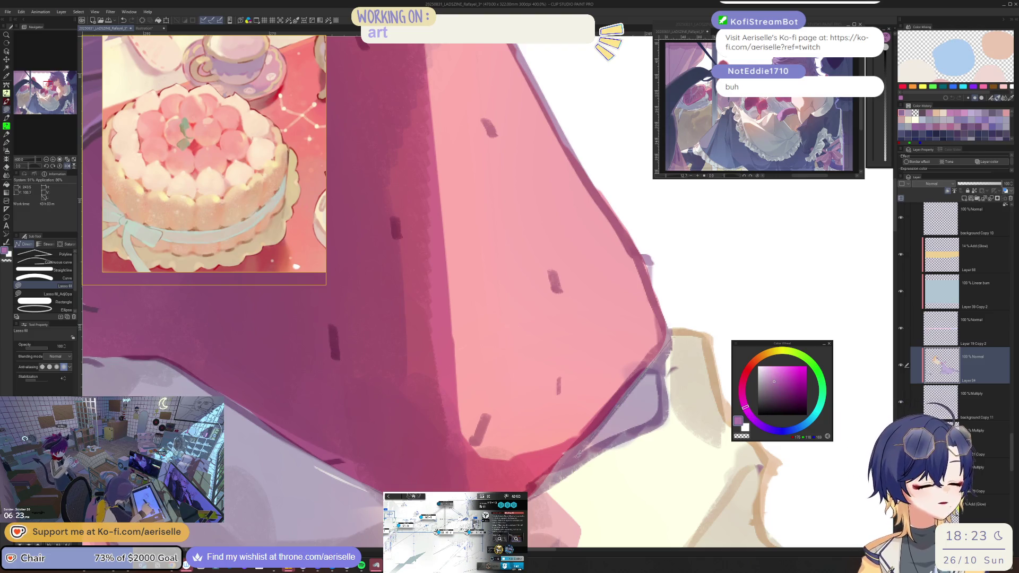
drag(549, 496, 684, 449)
Fill light lavender shading on the dark bow and blue shading below the ribbon knot.
scroll(684, 433, down, 5)
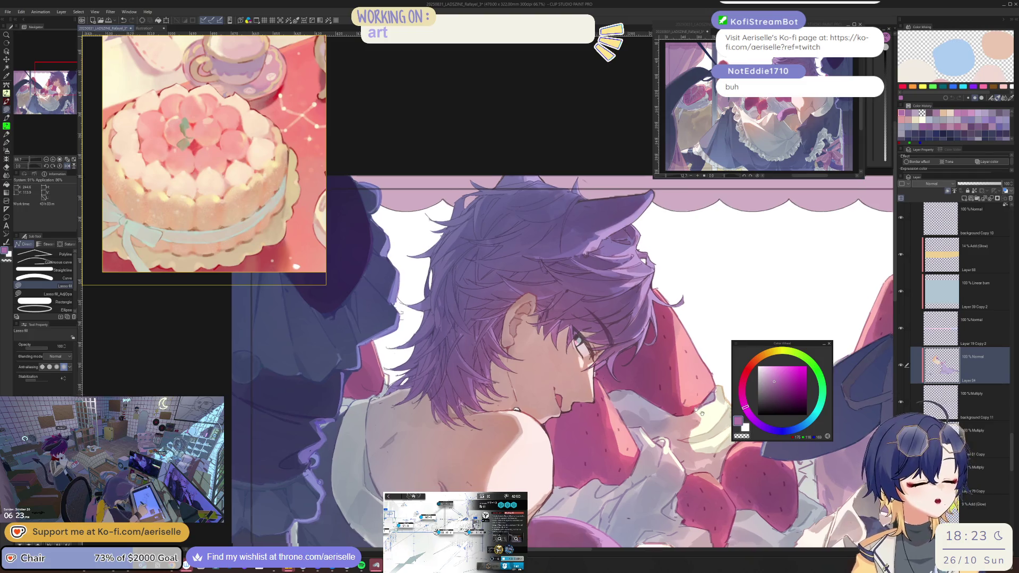
scroll(540, 441, up, 4)
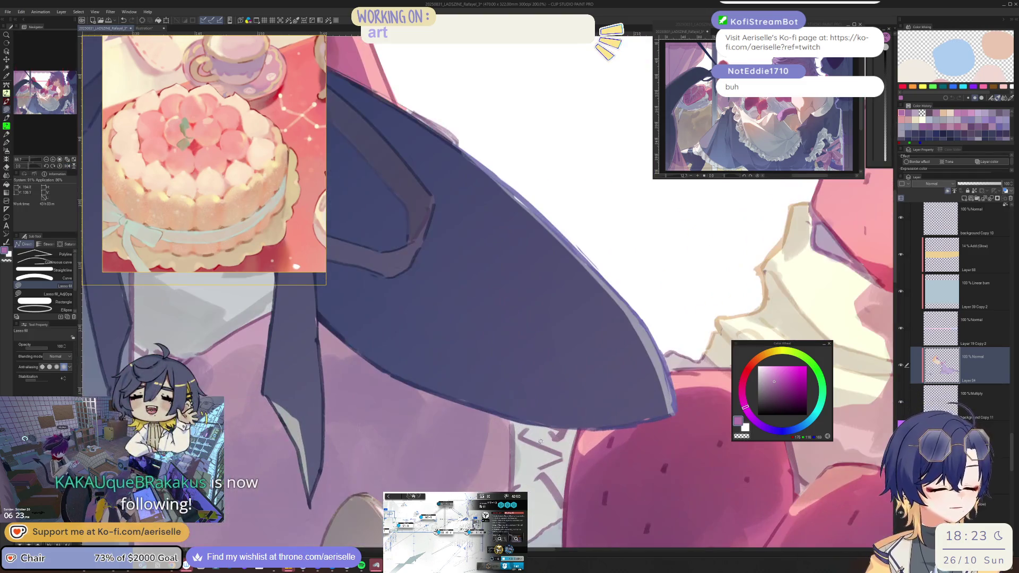
alt+click(540, 441)
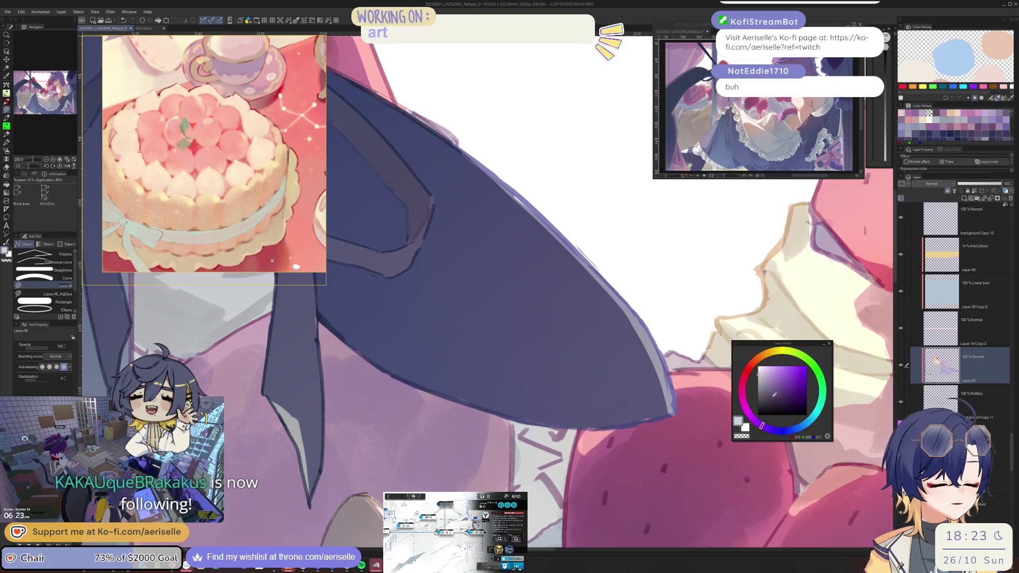
mouse_move(522, 420)
mouse_down()
mouse_move(520, 472)
mouse_move(540, 515)
mouse_move(565, 501)
mouse_move(576, 424)
mouse_move(541, 412)
mouse_move(523, 421)
mouse_up()
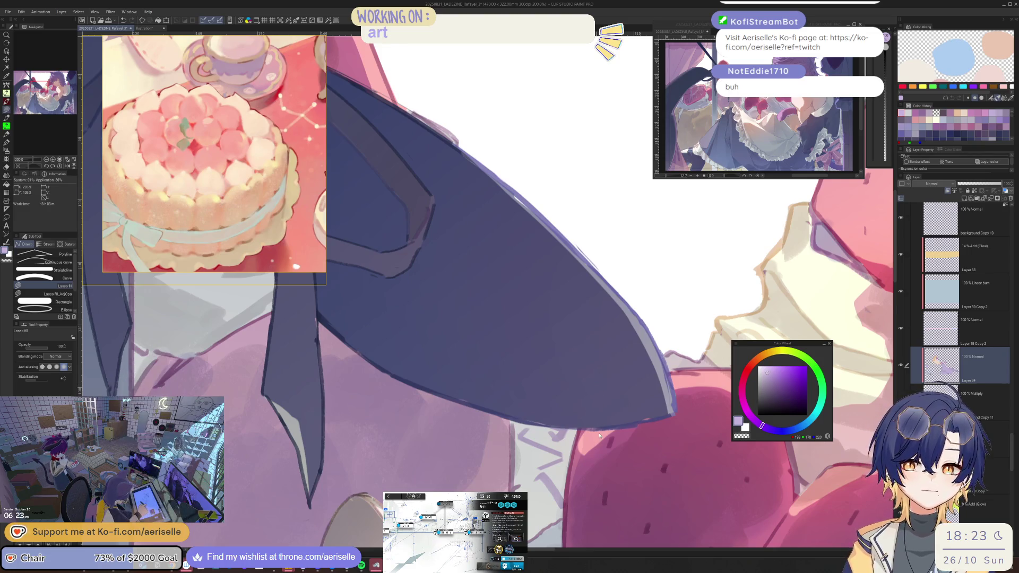
scroll(600, 424, down, 1)
scroll(654, 469, left, 10)
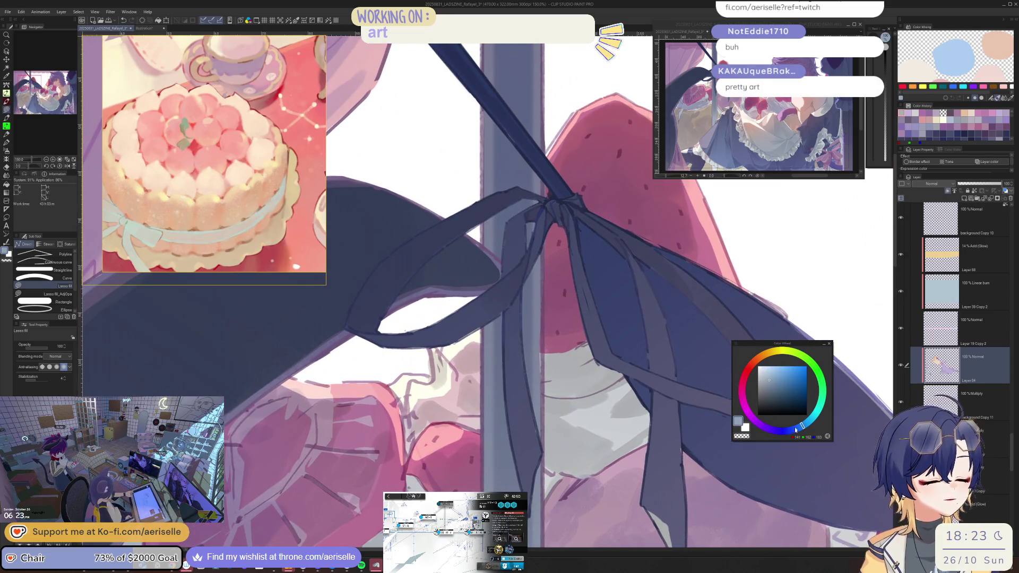
click(786, 429)
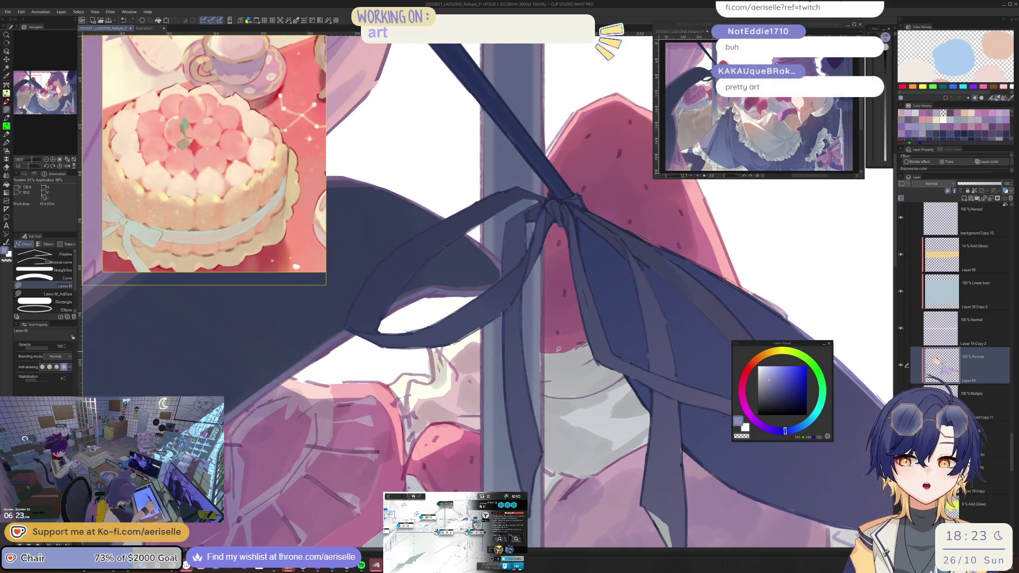
mouse_move(549, 373)
mouse_down()
mouse_move(642, 387)
mouse_move(605, 340)
mouse_move(546, 377)
mouse_move(586, 345)
mouse_up()
Select the patch under the knot and apply Hue -24, Saturation 13, Luminosity 23.
key(m)
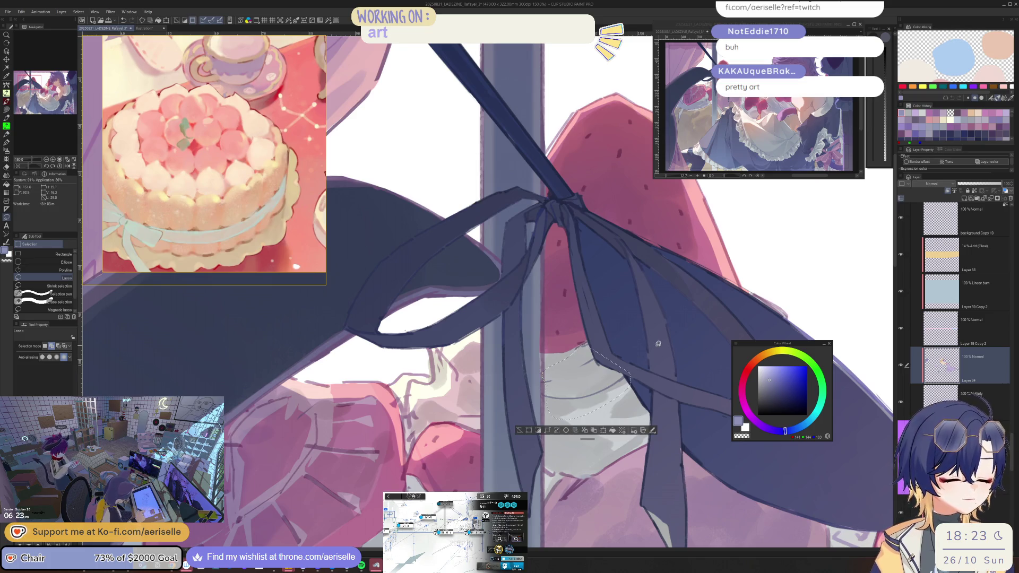
key(ctrl+u)
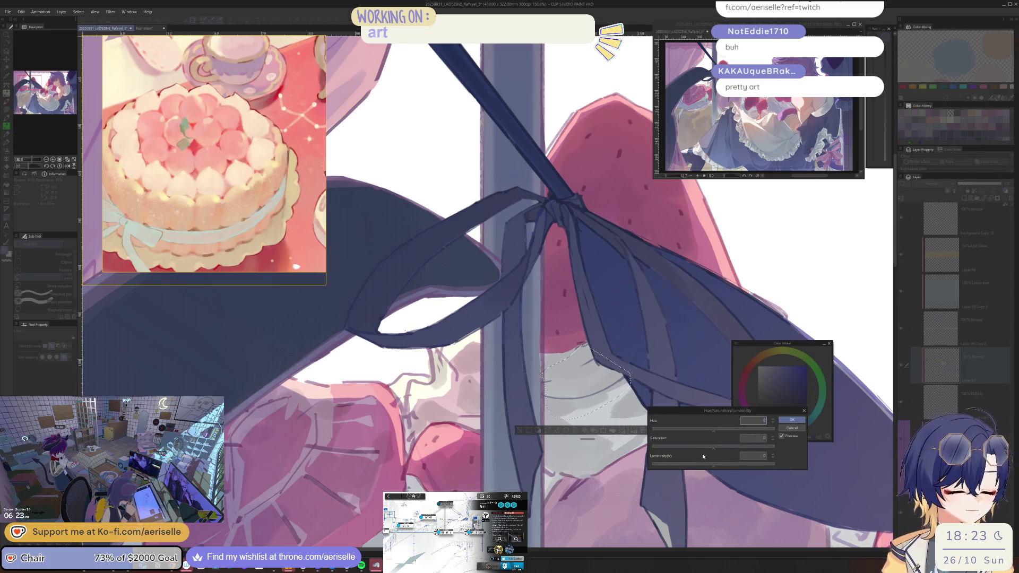
drag(708, 430, 706, 430)
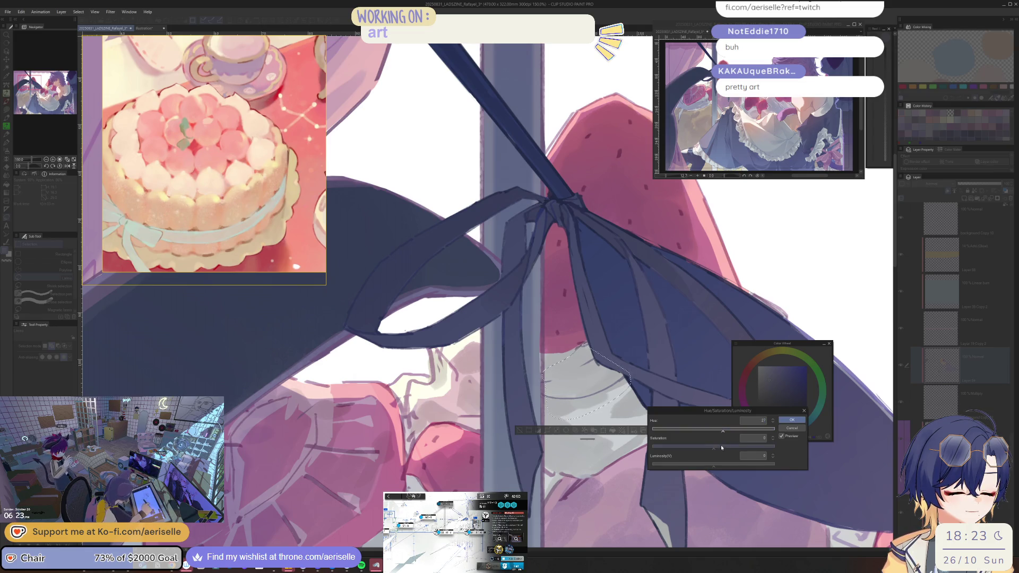
click(720, 447)
click(726, 464)
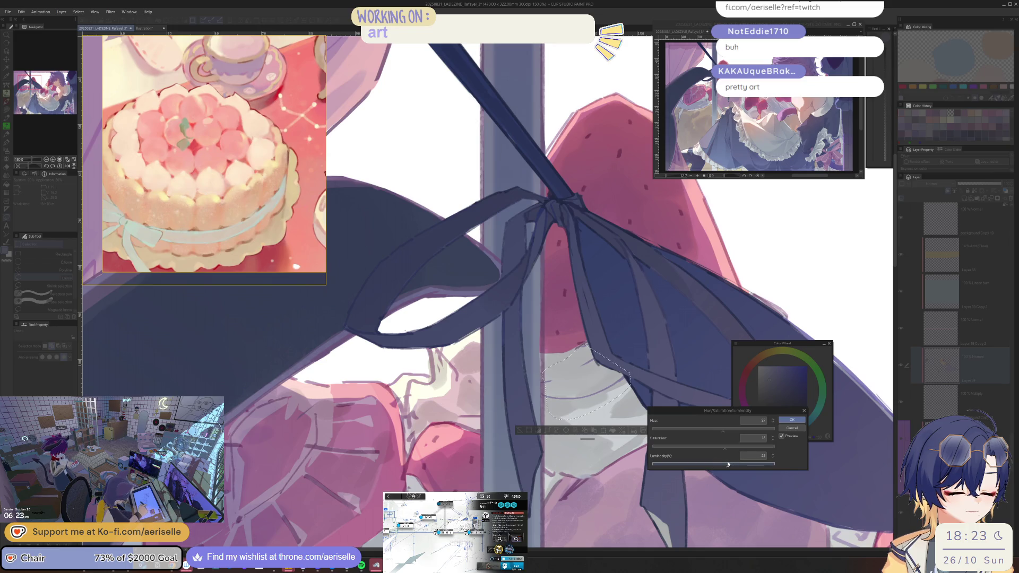
click(710, 447)
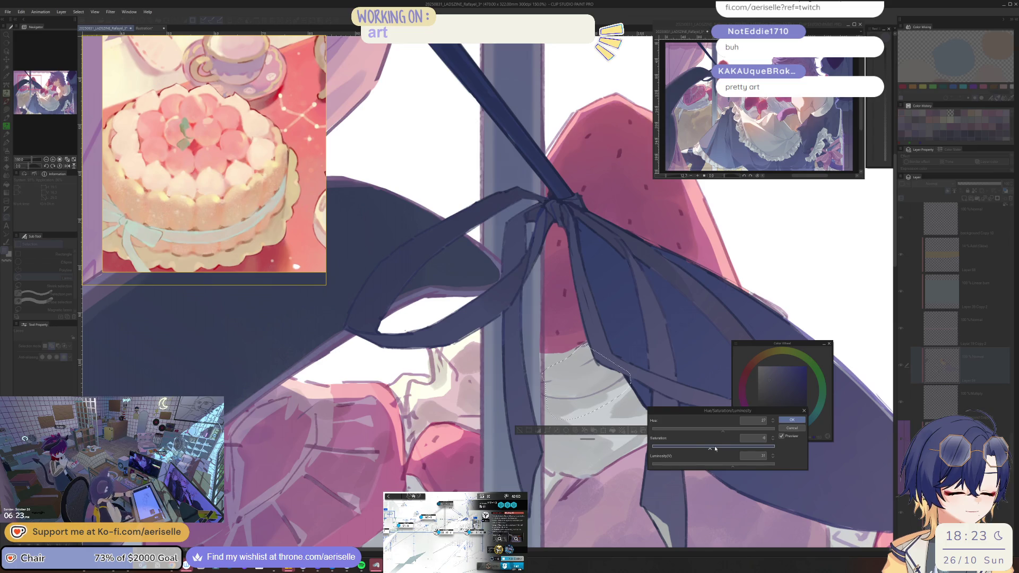
click(722, 449)
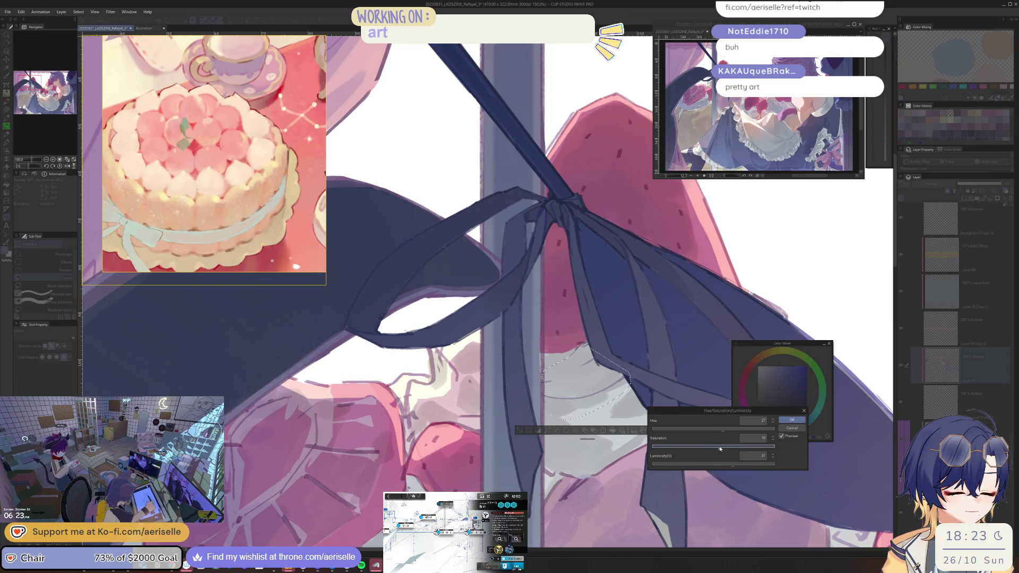
click(791, 420)
Deselect, sample a lavender from the layer, and fill two small lavender patches on the ribbon.
key(ctrl+d)
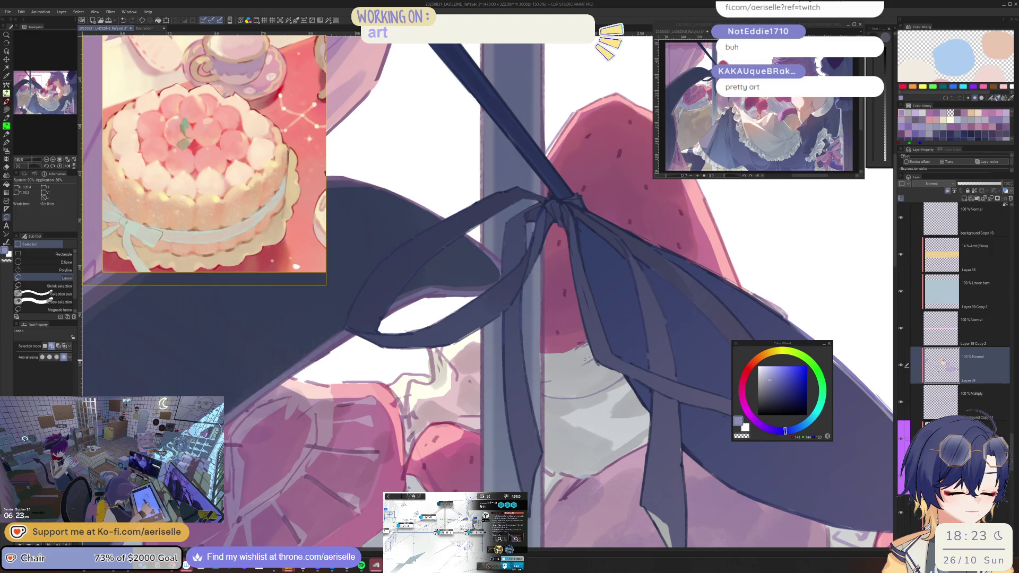
alt+click(586, 358)
drag(544, 351, 553, 348)
key(i)
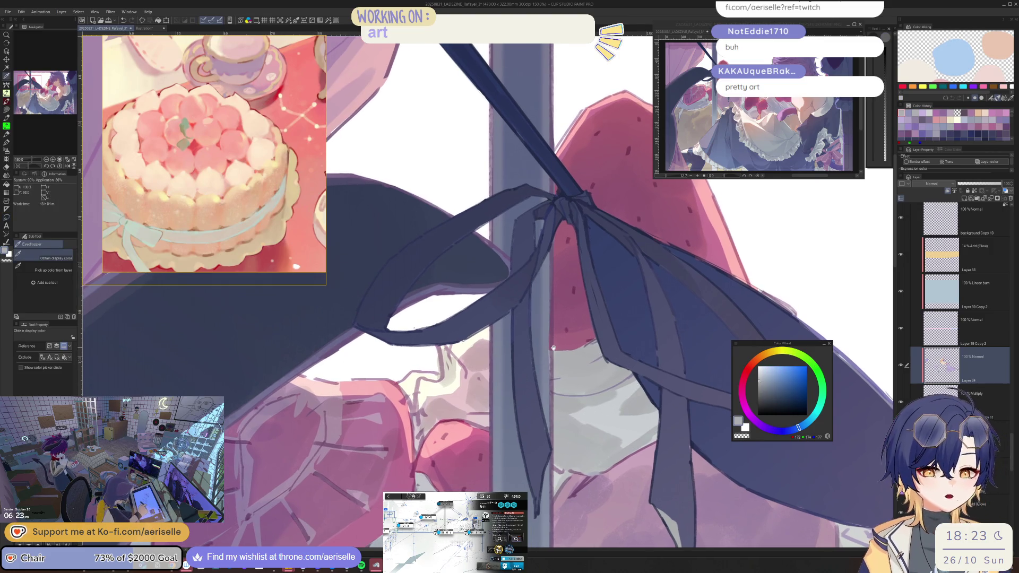
key(i)
click(601, 355)
scroll(589, 372, up, 3)
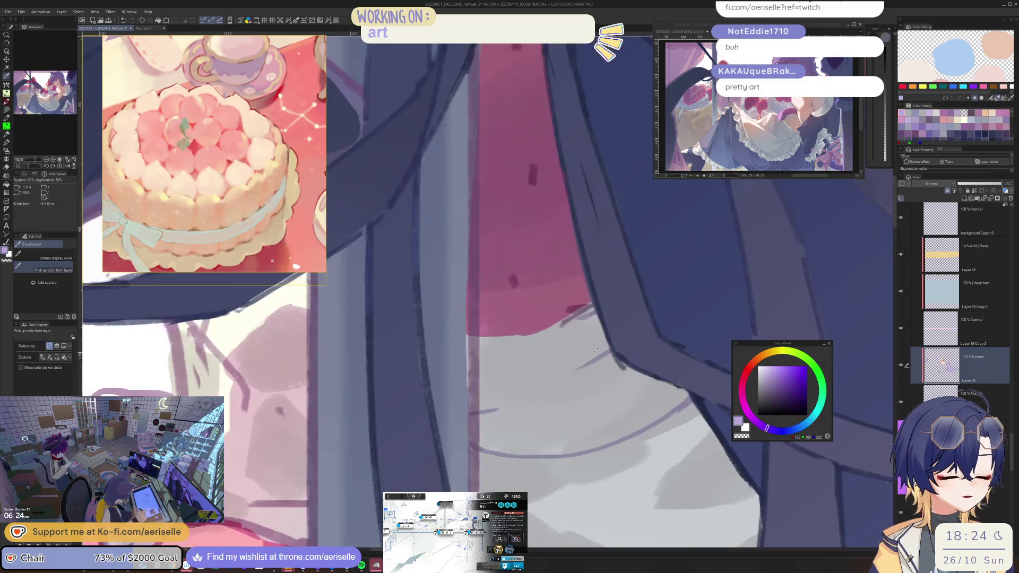
scroll(578, 391, down, 5)
scroll(578, 391, down, 3)
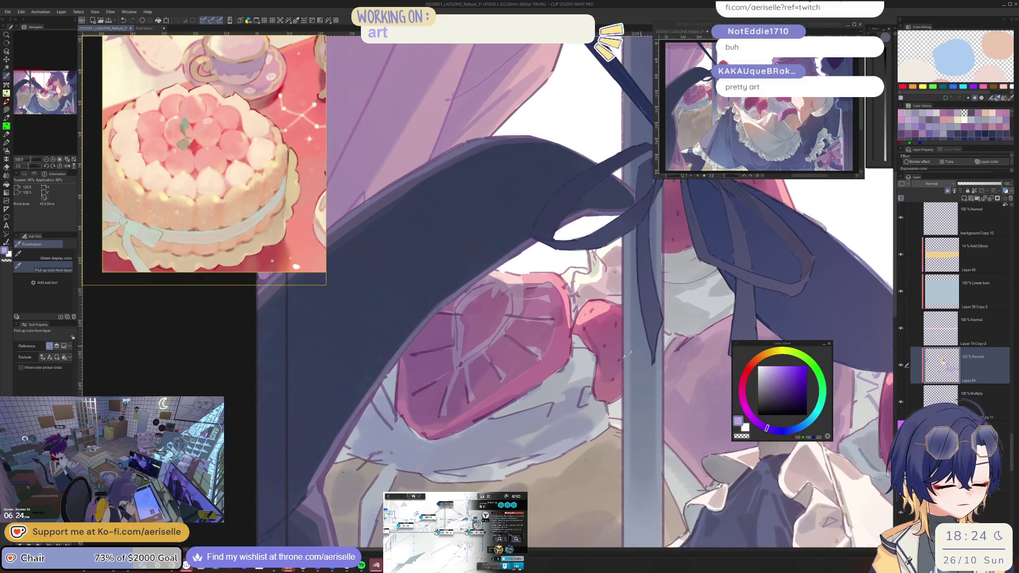
key(u)
drag(583, 410, 579, 403)
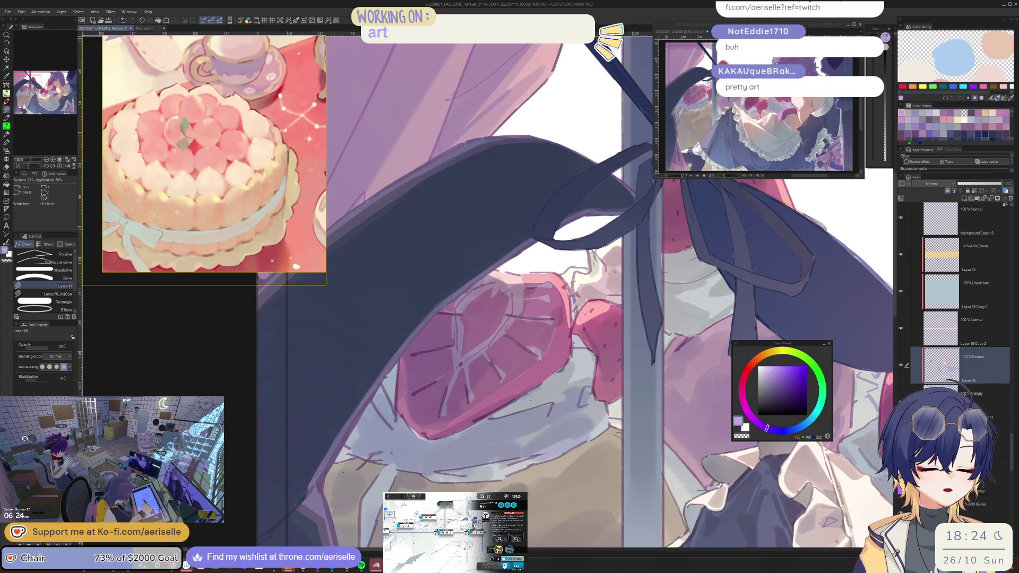
drag(491, 415, 494, 416)
Check the composition with rotated and mirrored views, then pick a dusty pink colour.
key(minus)
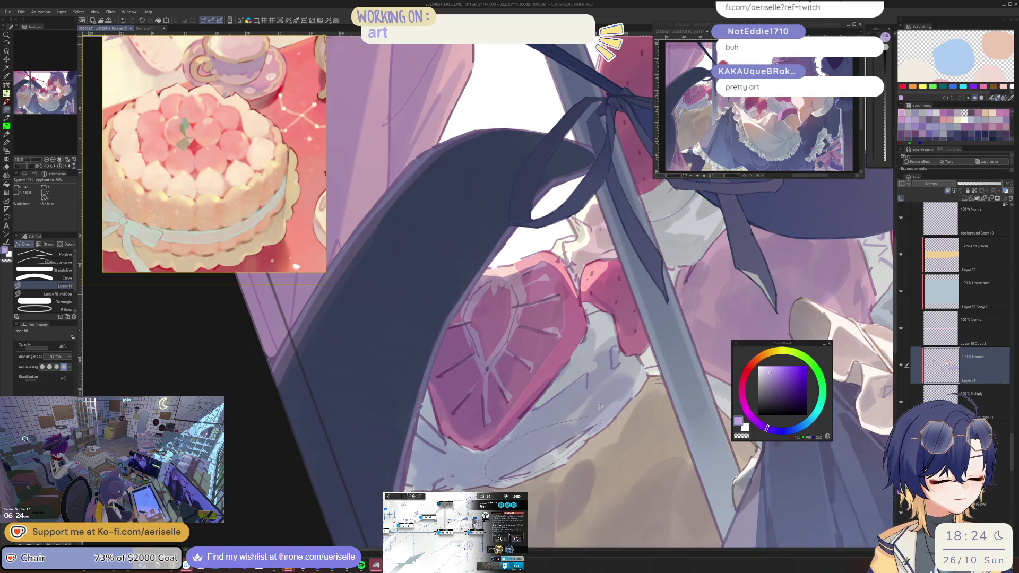
key(asciicircum)
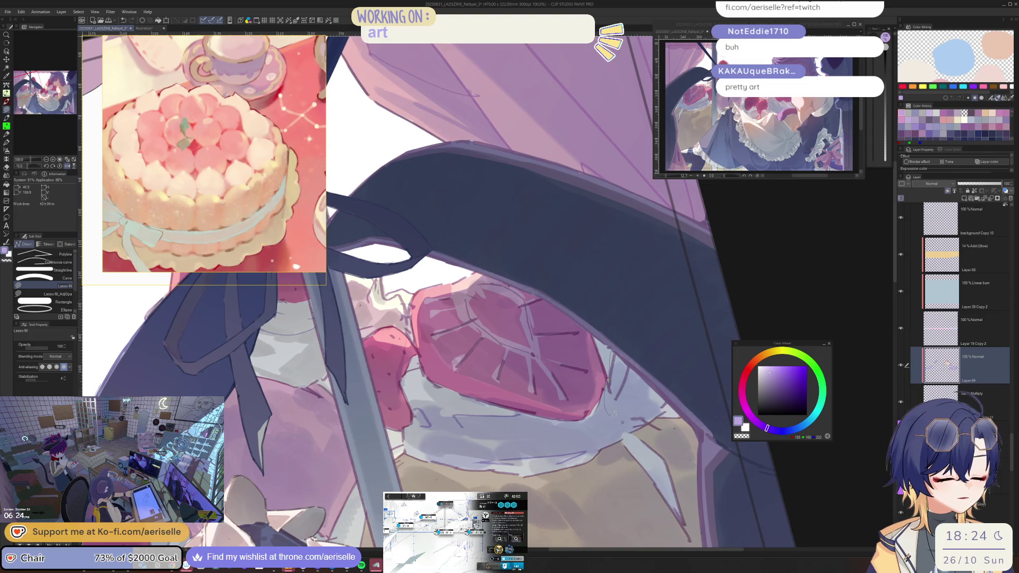
key(h)
key(asciicircum)
key(asciicircum)
key(asciicircum)
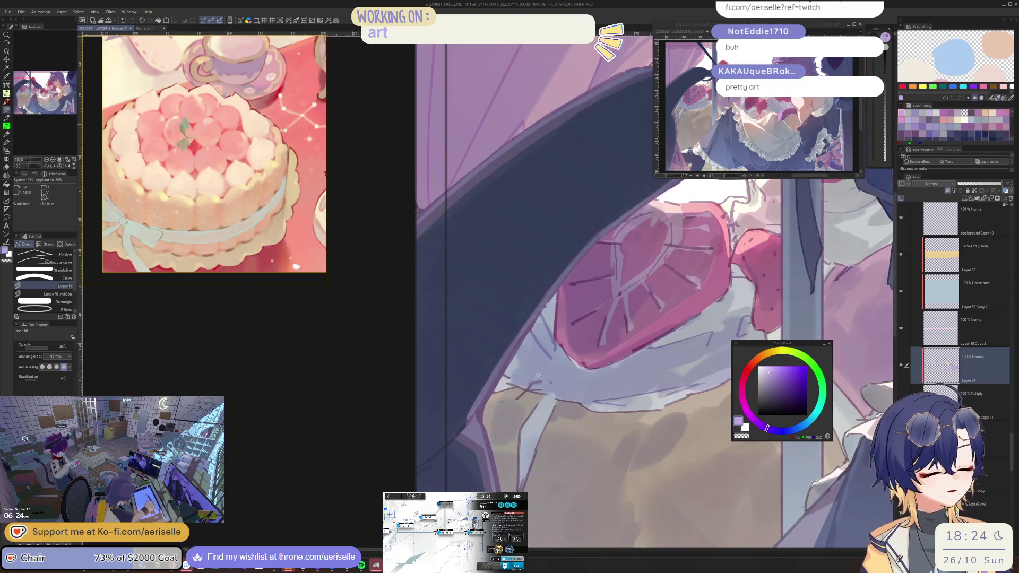
key(ctrl+minus)
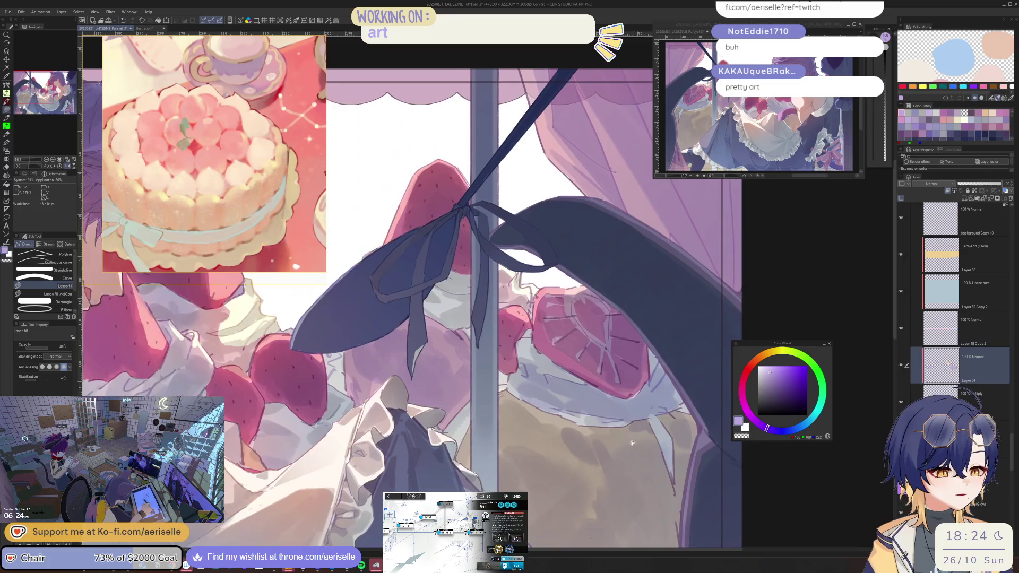
scroll(581, 362, up, 4)
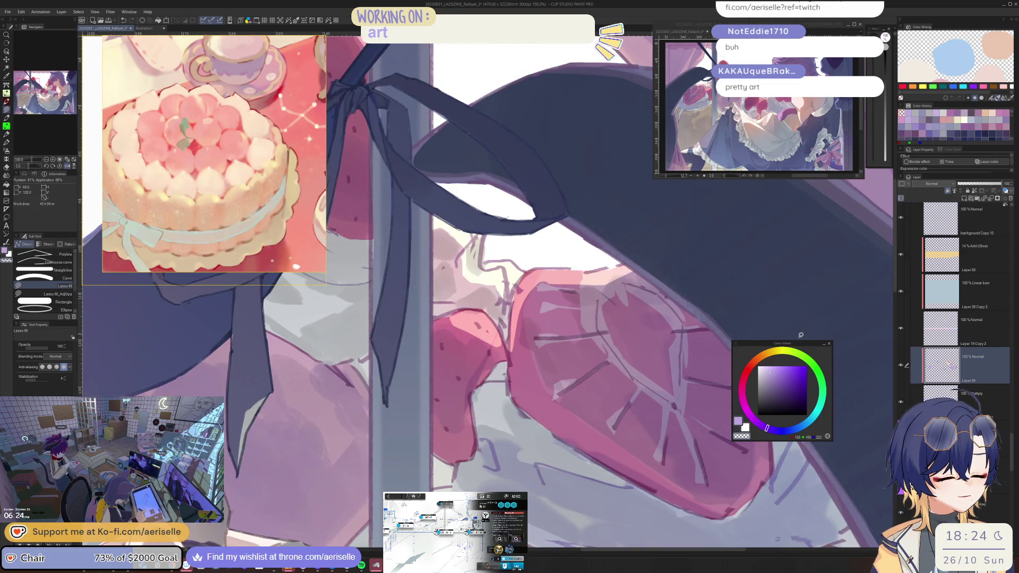
click(770, 370)
alt+click(692, 315)
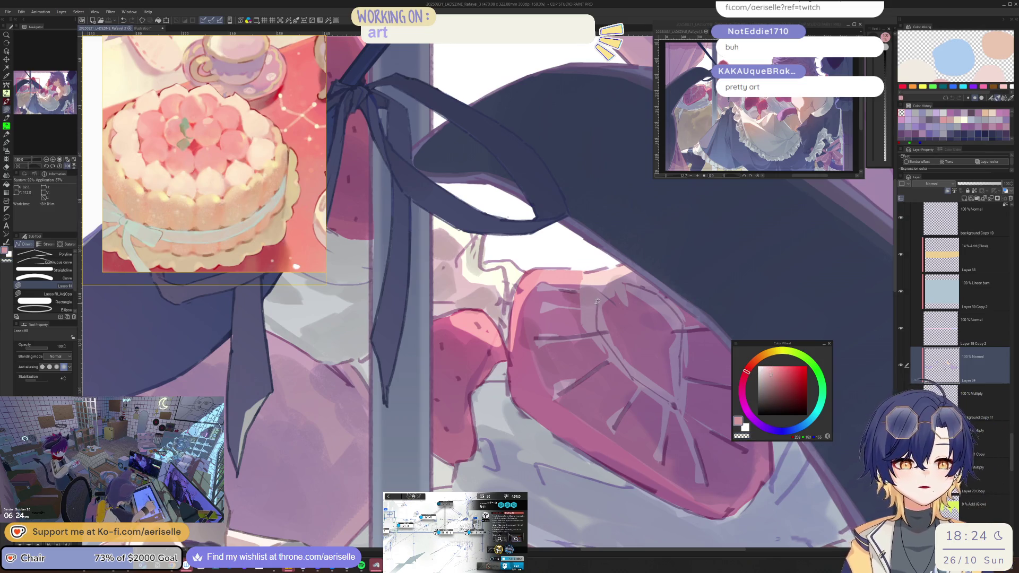
Sample a pink-mauve as displayed and fill a mauve shading shape on the strawberry slice.
key(i)
key(i)
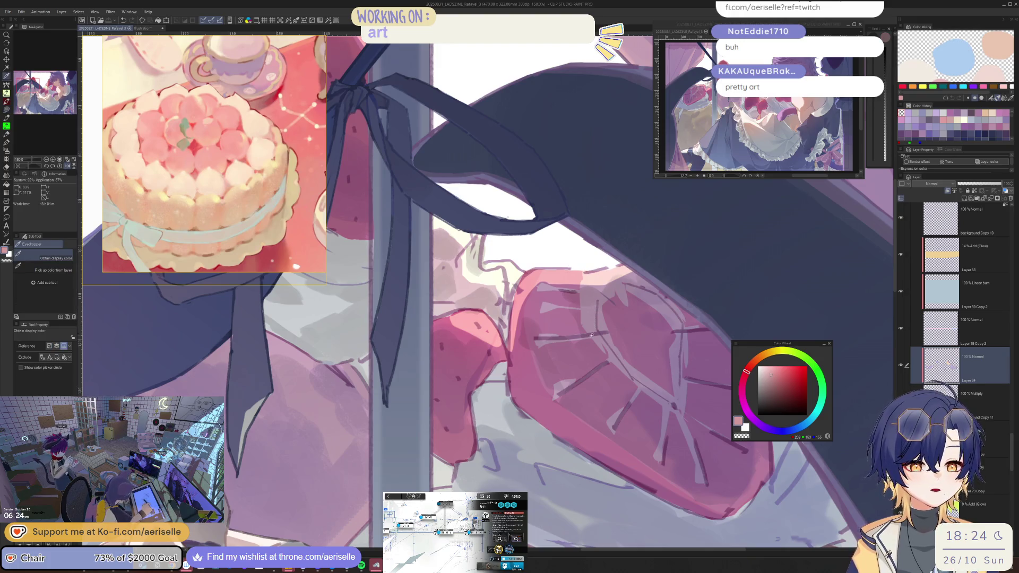
click(592, 324)
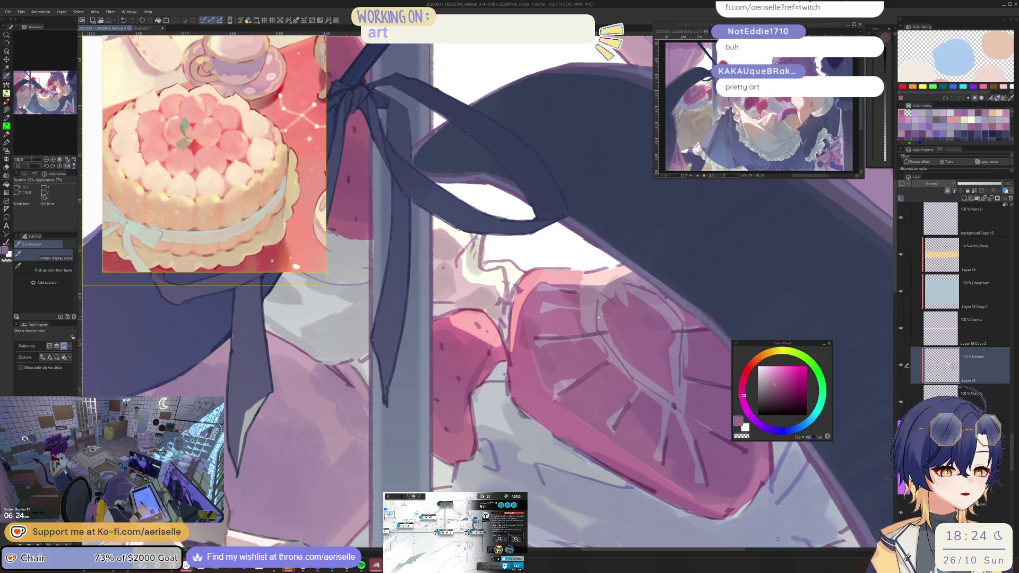
click(601, 331)
click(591, 413)
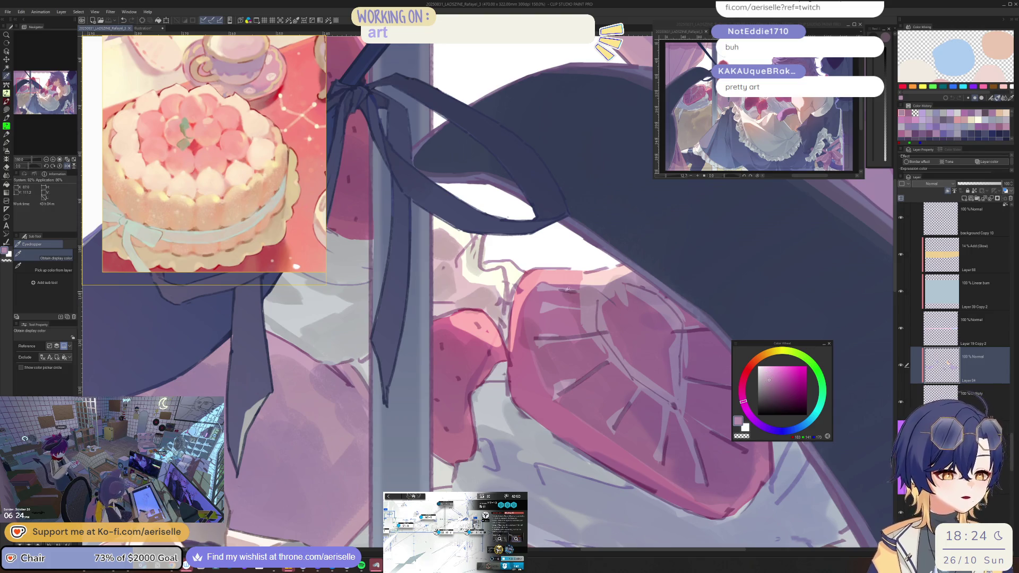
key(u)
drag(592, 414, 593, 412)
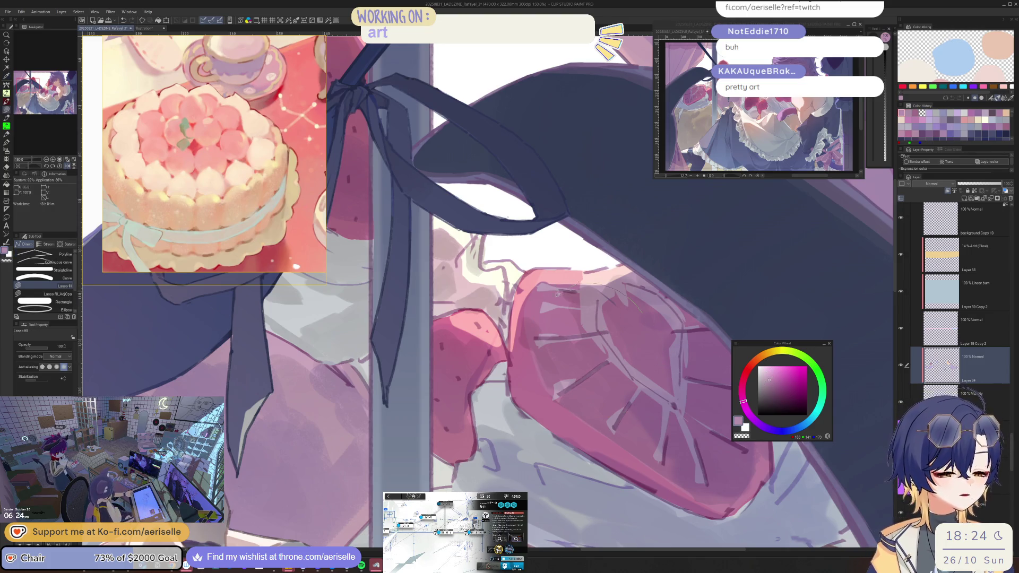
Fill pale pink shading along the strawberry's lower edge and outline another shape above.
click(766, 374)
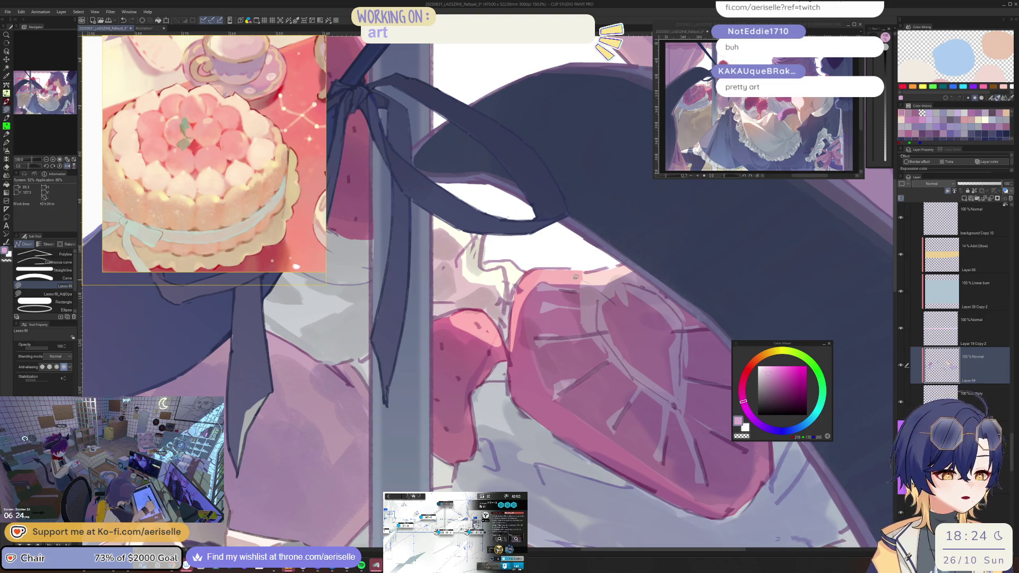
mouse_move(570, 281)
mouse_down()
mouse_move(558, 396)
mouse_move(703, 378)
mouse_move(695, 330)
mouse_up()
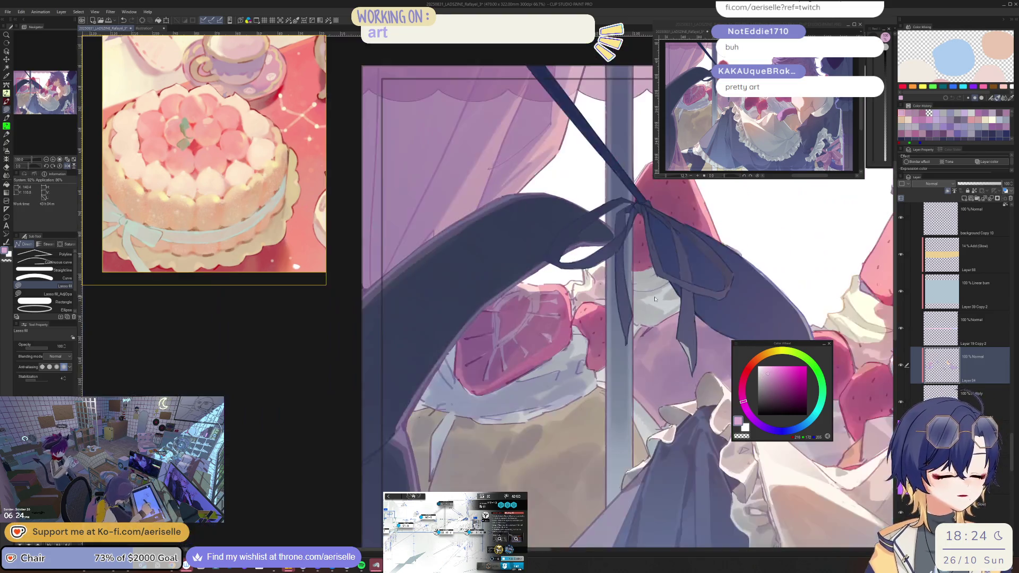
mouse_move(545, 327)
mouse_down()
mouse_move(528, 340)
mouse_move(496, 472)
mouse_move(668, 425)
mouse_move(570, 397)
mouse_up()
mouse_move(666, 279)
mouse_down()
mouse_move(610, 289)
mouse_move(597, 361)
mouse_move(709, 300)
mouse_move(663, 287)
mouse_up()
key(ctrl+minus)
key(ctrl+minus)
key(ctrl+minus)
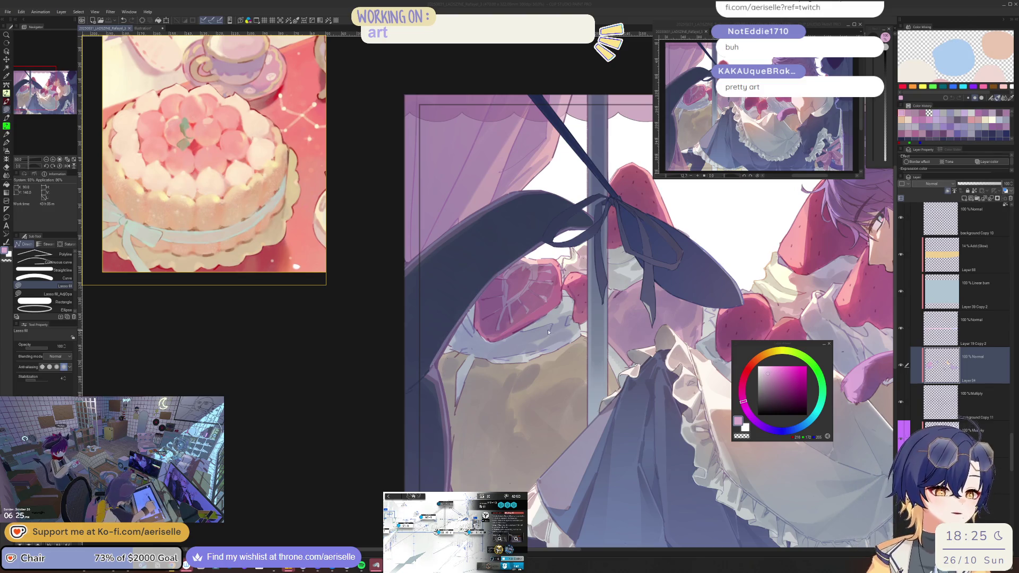
Sample a light periwinkle from the frill as the new shading colour.
drag(743, 402, 790, 430)
click(765, 381)
scroll(561, 384, up, 5)
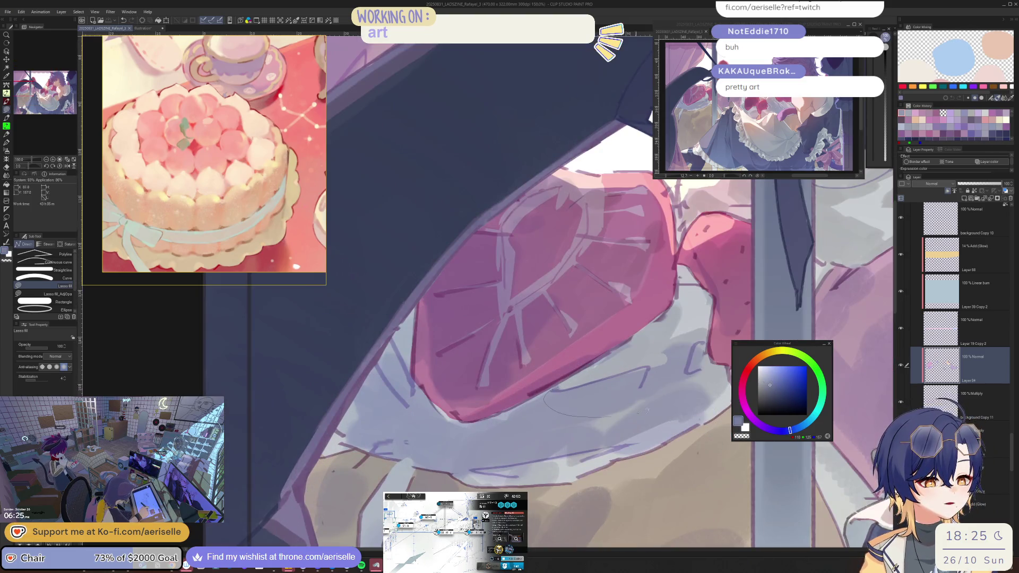
drag(648, 411, 552, 394)
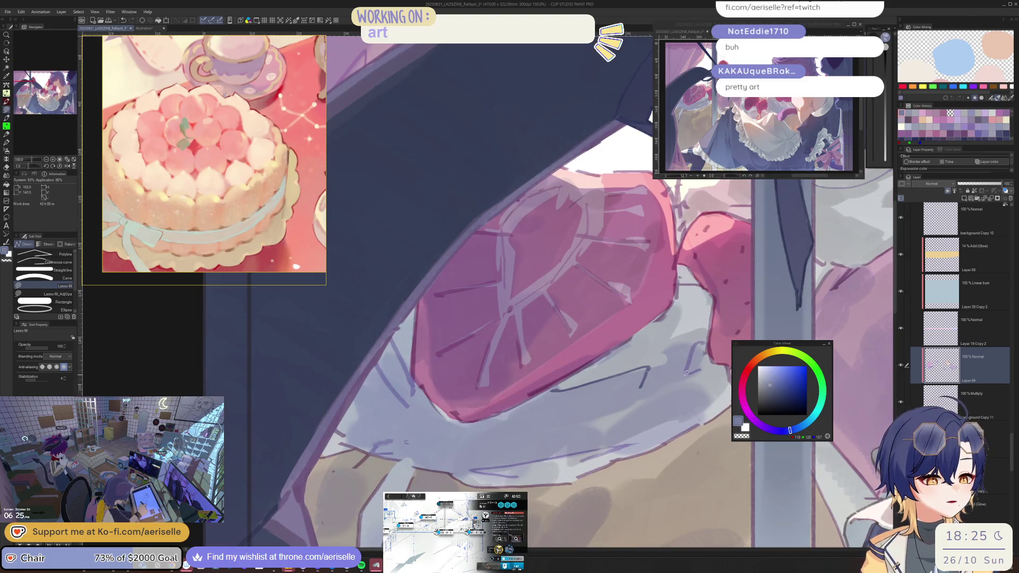
key(ctrl+z)
alt+click(657, 349)
key(i)
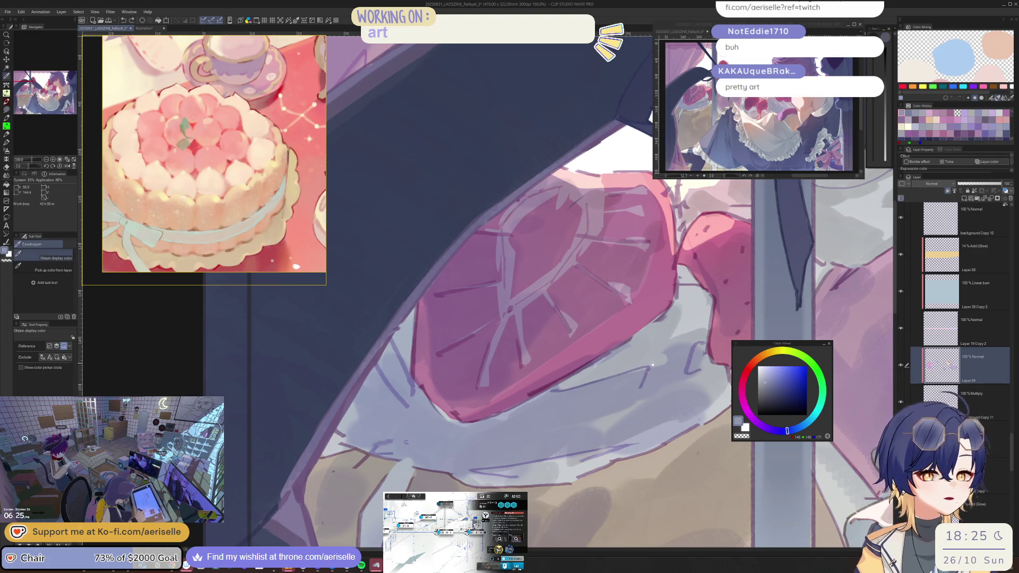
click(681, 368)
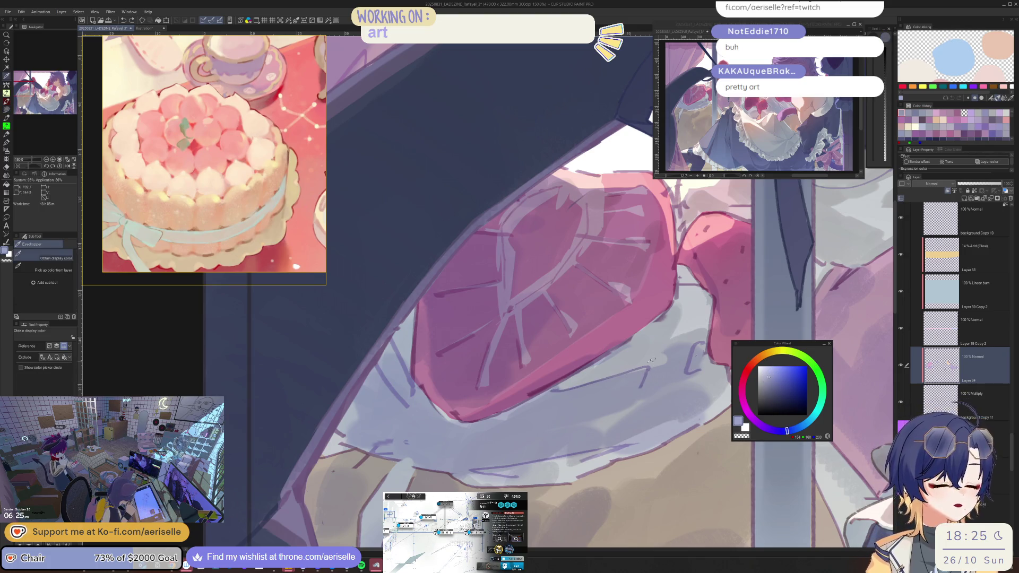
click(715, 369)
click(713, 370)
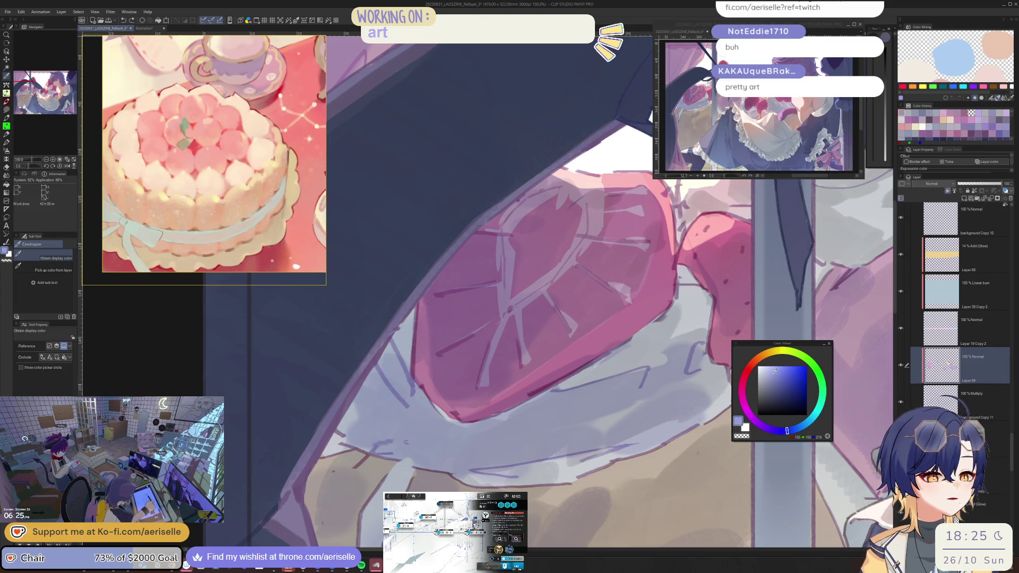
key(u)
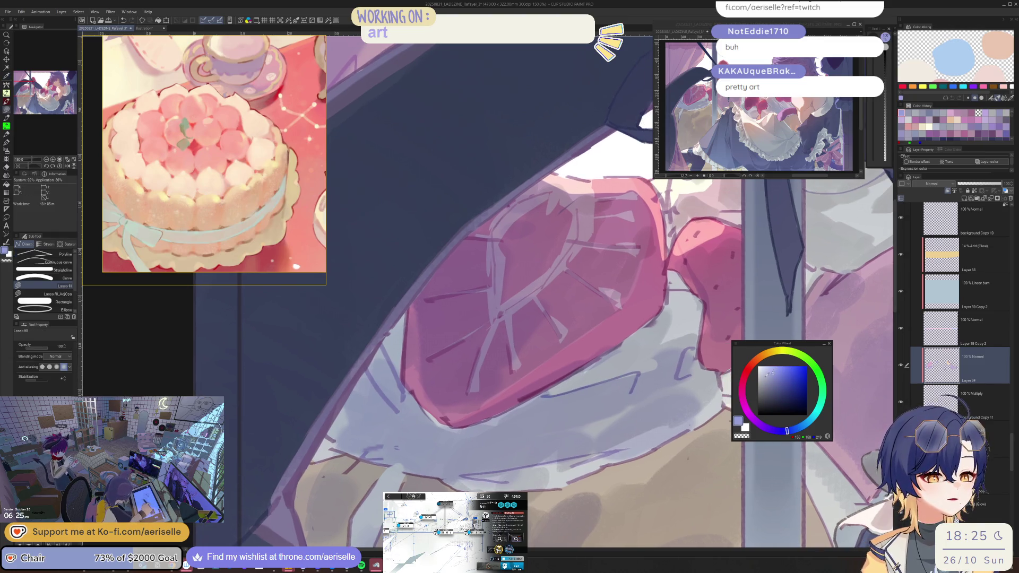
Fill pale lavender shading shapes and small touches on the white frill under the strawberry slice.
drag(569, 382, 629, 408)
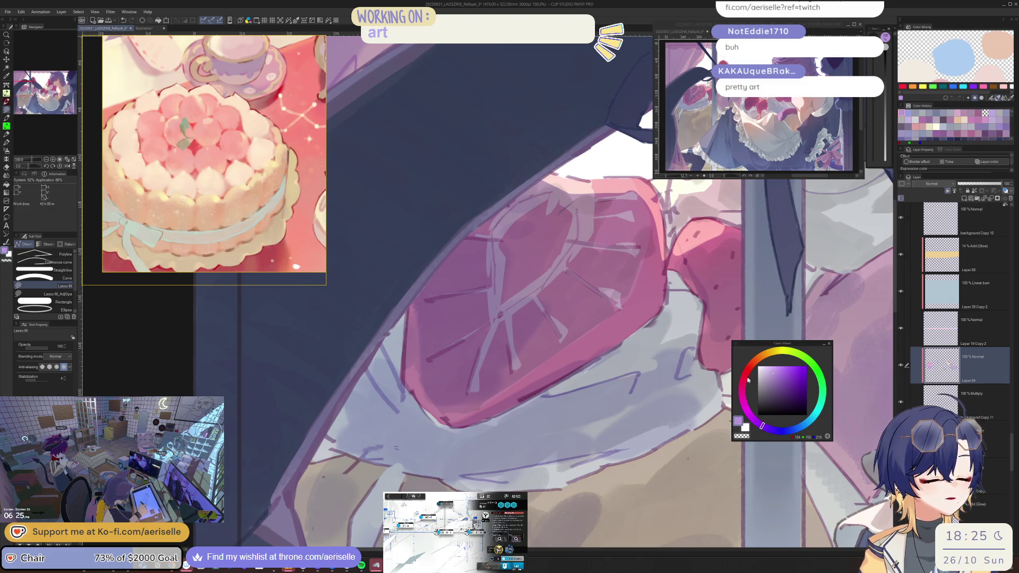
click(766, 370)
mouse_move(537, 399)
mouse_down()
mouse_move(584, 417)
mouse_move(674, 395)
mouse_move(698, 346)
mouse_up()
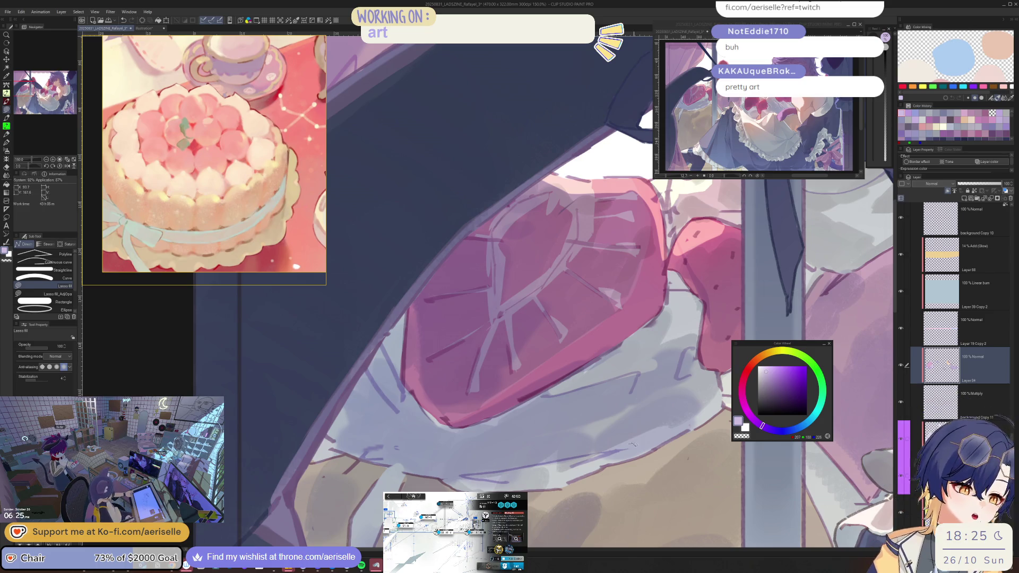
mouse_move(633, 445)
mouse_down()
mouse_move(518, 480)
mouse_move(449, 476)
mouse_up()
key(h)
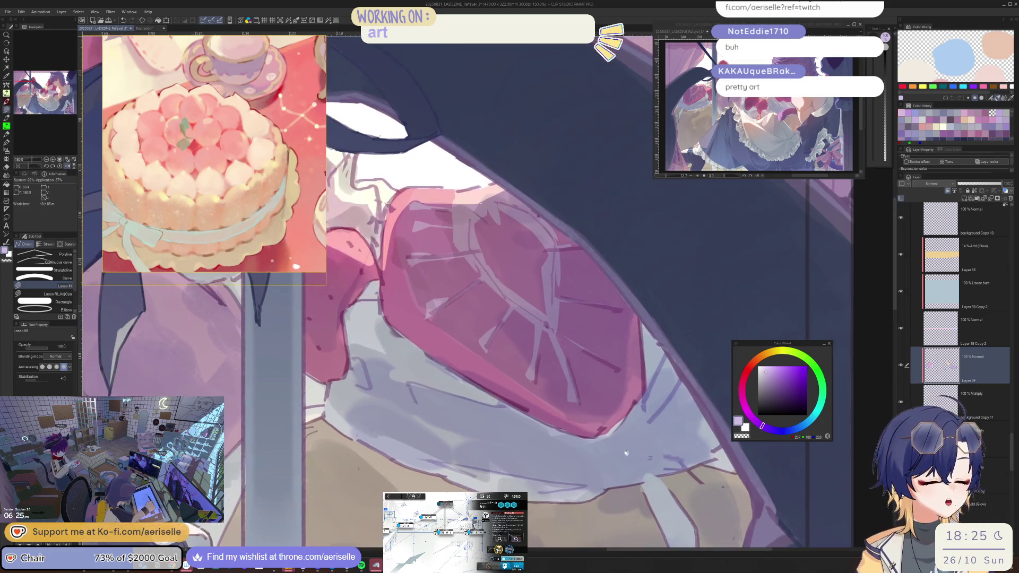
mouse_move(667, 354)
mouse_down()
mouse_move(645, 440)
mouse_move(682, 372)
mouse_move(680, 450)
mouse_up()
Fill a lavender-grey shadow along the chest frill's bottom, then zoom out to review.
key(ctrl+minus)
key(ctrl+minus)
key(ctrl+minus)
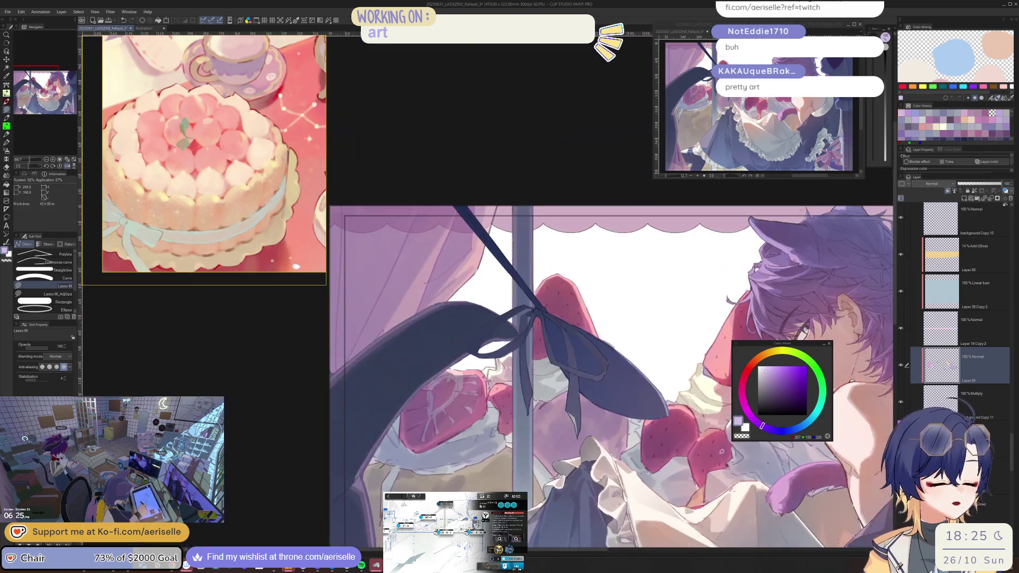
key(ctrl+plus)
key(ctrl+plus)
key(ctrl+plus)
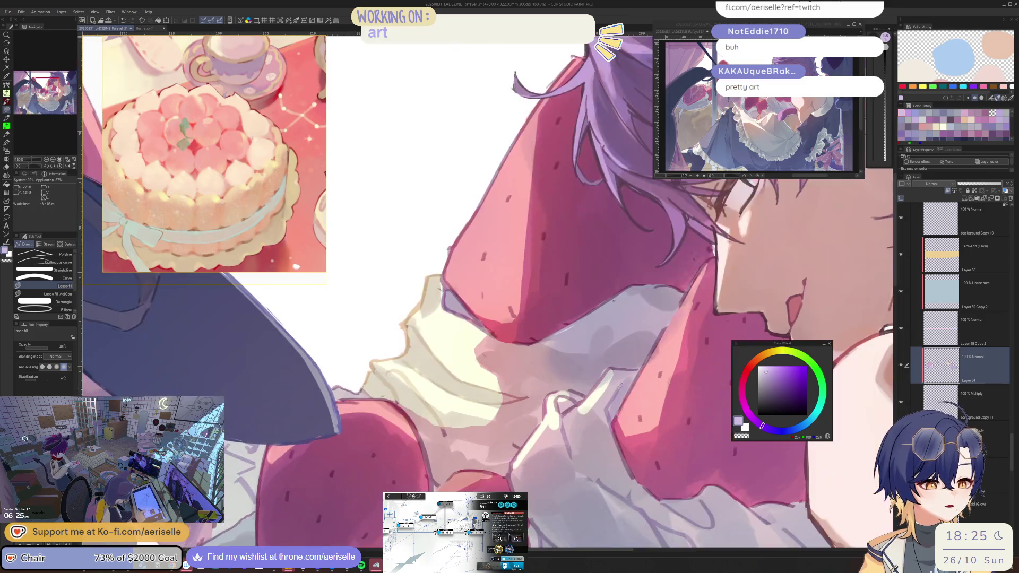
drag(646, 471, 514, 332)
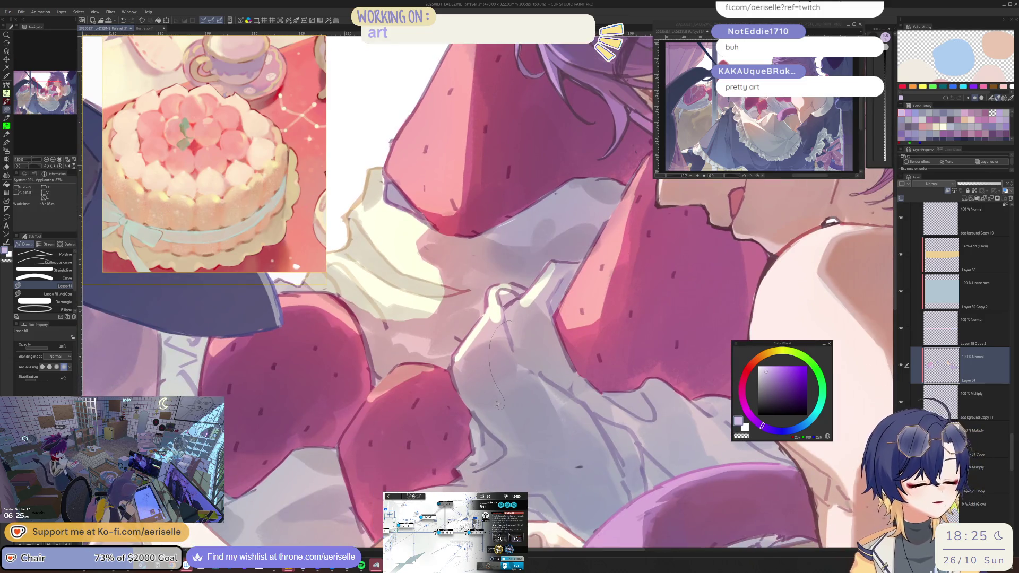
mouse_move(478, 442)
mouse_down()
mouse_move(507, 489)
mouse_move(469, 490)
mouse_up()
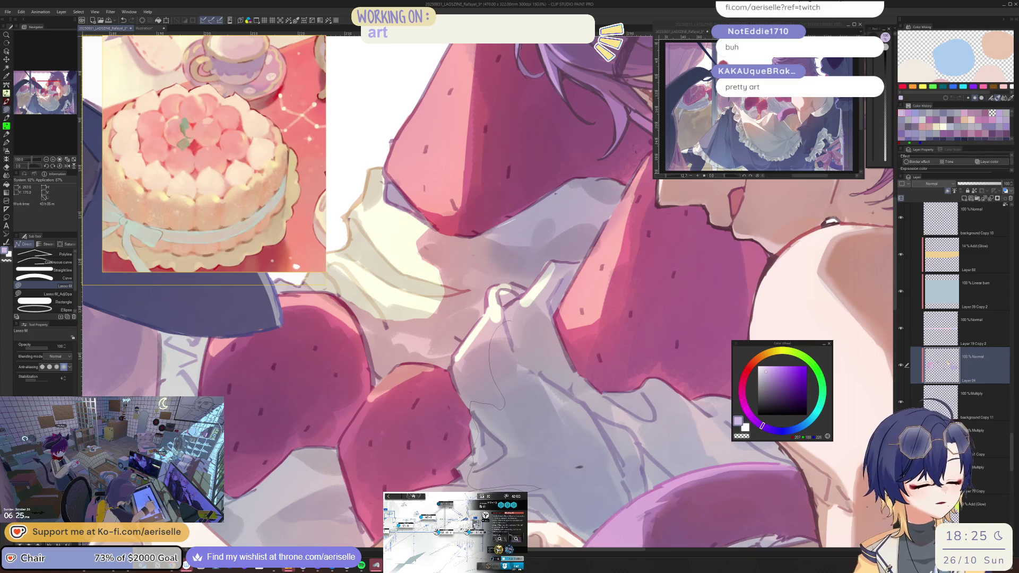
mouse_move(550, 513)
mouse_down()
mouse_move(603, 514)
mouse_move(684, 443)
mouse_move(646, 388)
mouse_up()
key(ctrl+minus)
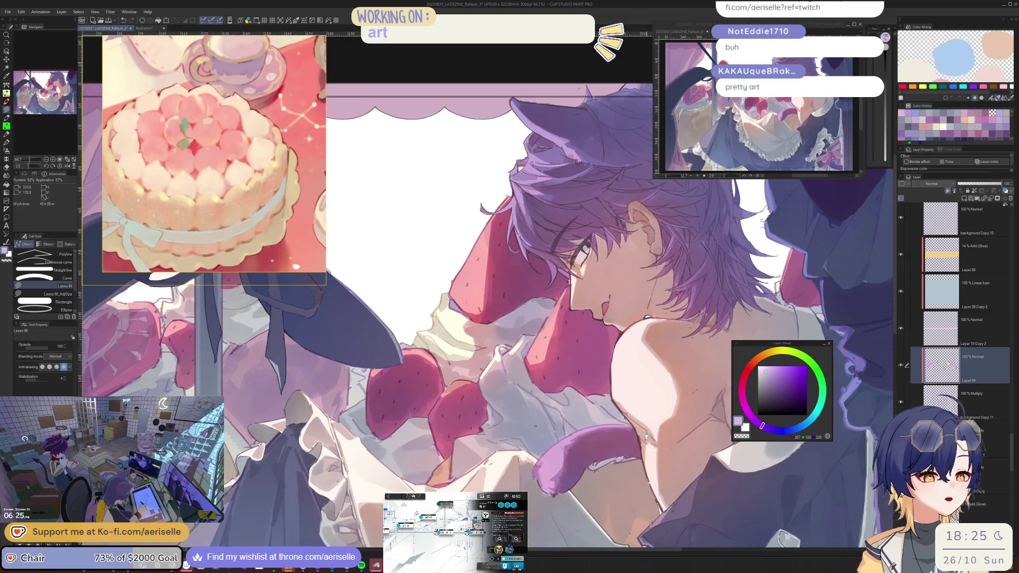
scroll(637, 434, down, 5)
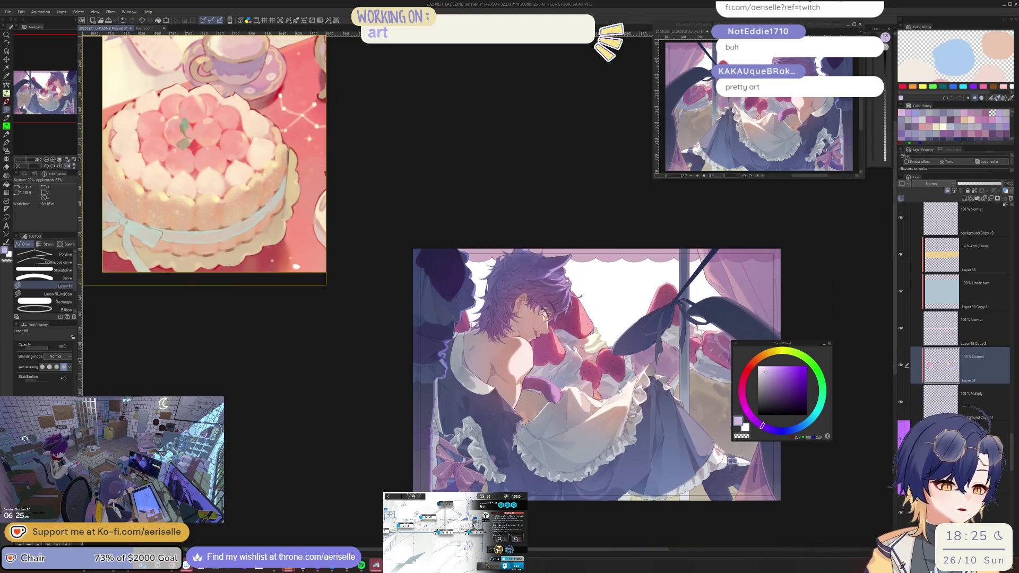
scroll(619, 392, up, 4)
scroll(902, 339, up, 5)
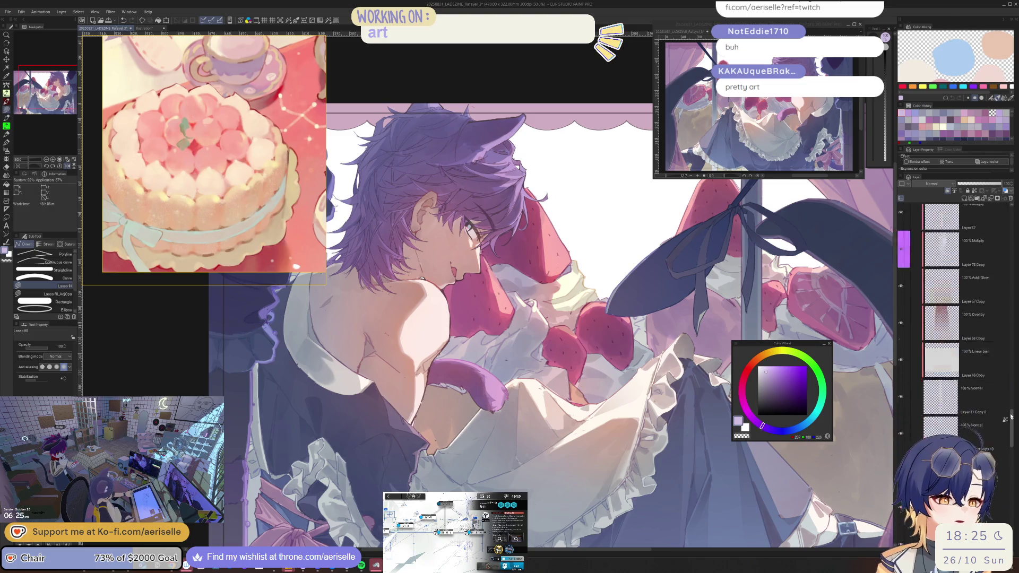
click(900, 339)
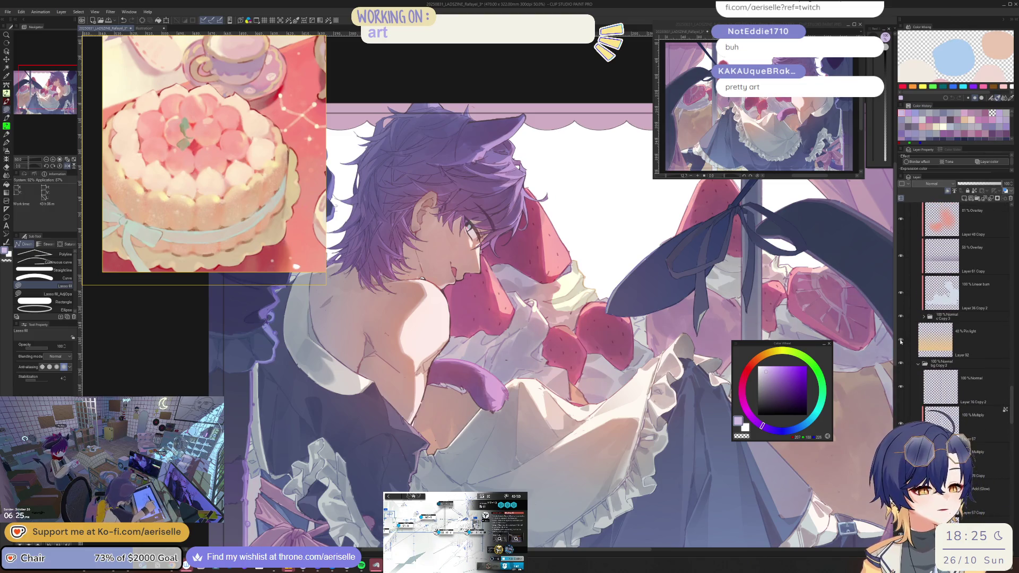
click(900, 341)
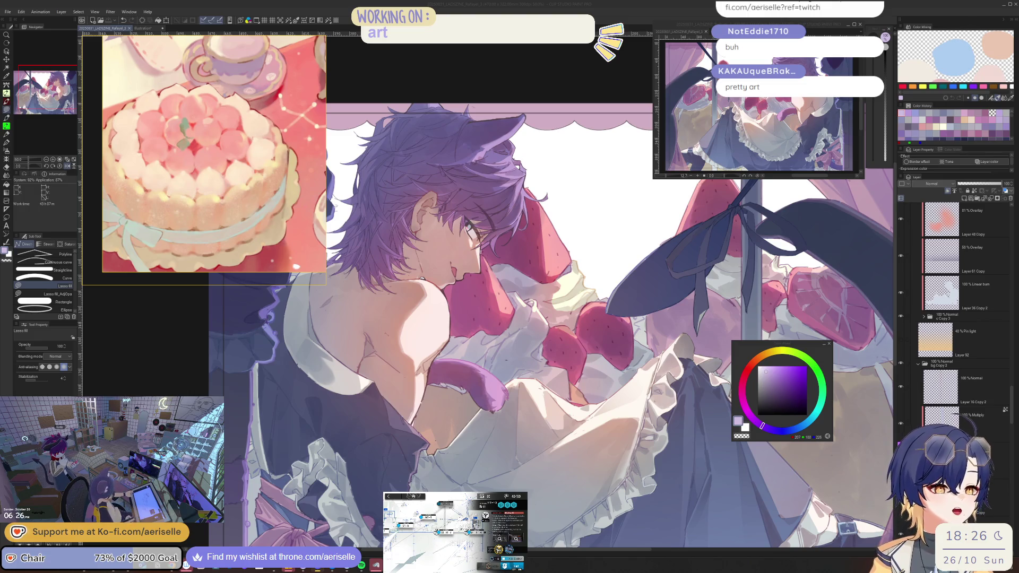
Lasso-fill a shadow area on the skirt with a darker purple.
click(568, 376)
scroll(568, 376, up, 4)
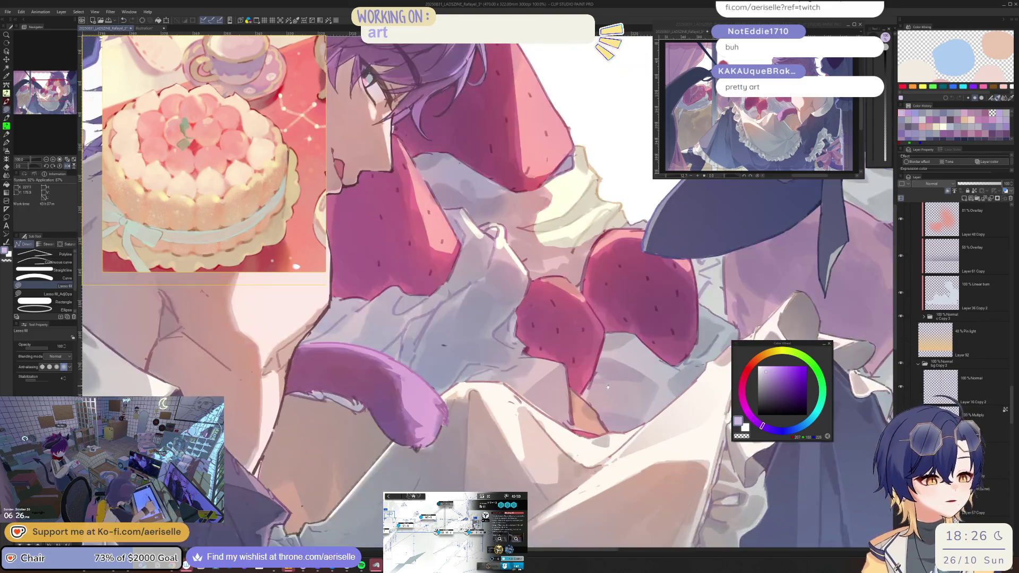
scroll(354, 310, down, 4)
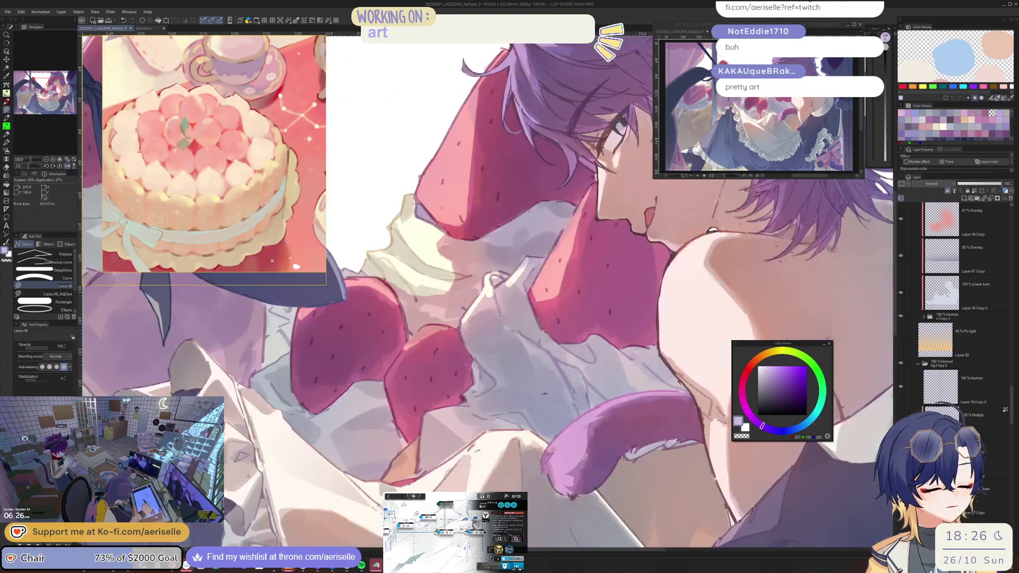
scroll(514, 370, up, 5)
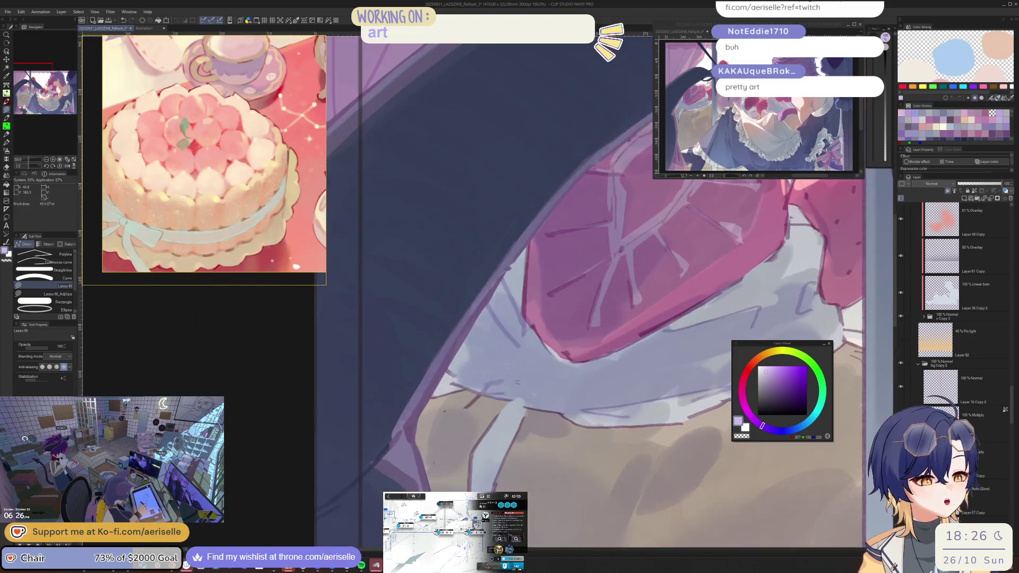
alt+click(502, 370)
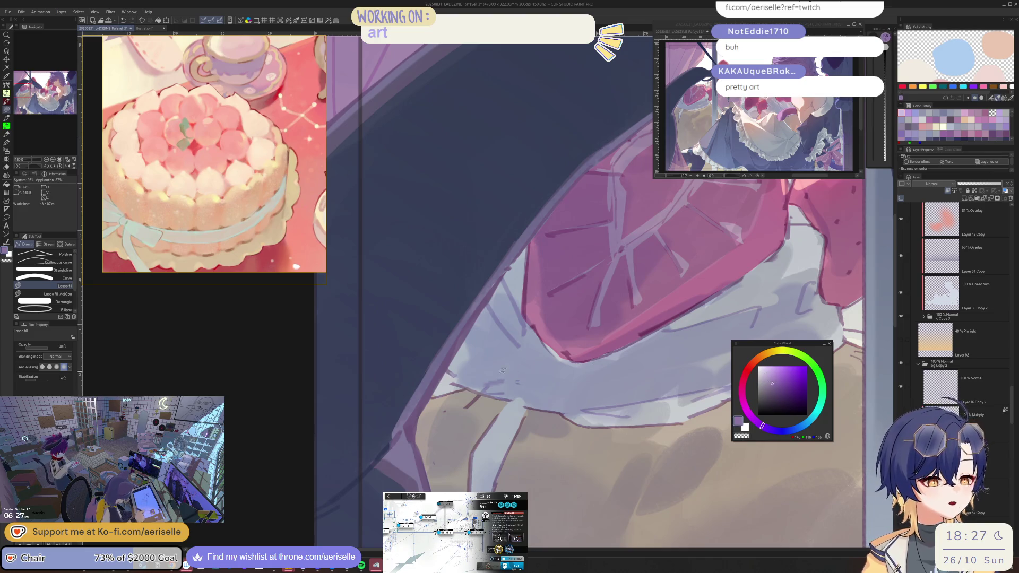
drag(452, 366, 459, 386)
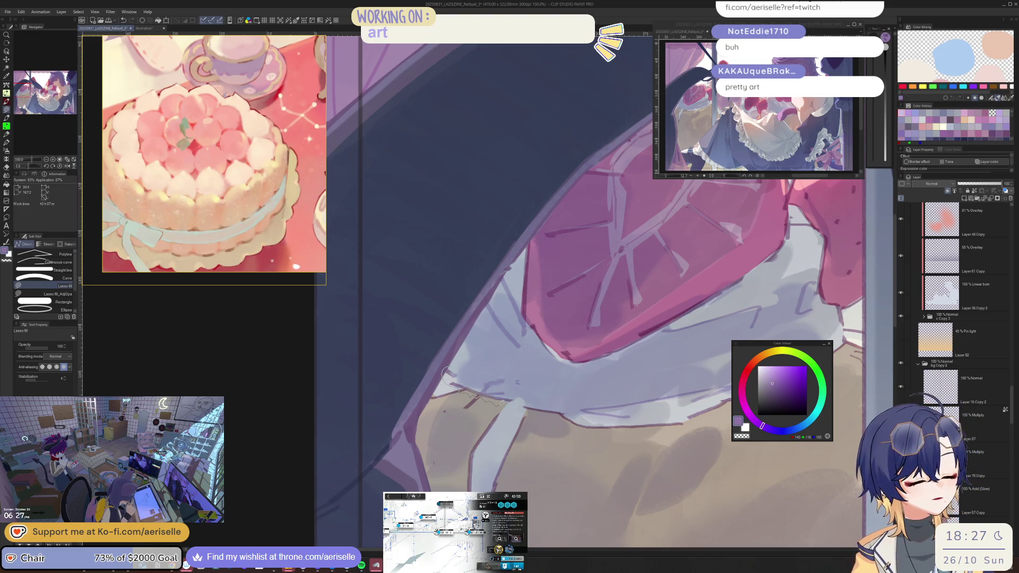
mouse_move(525, 410)
mouse_down()
mouse_move(611, 449)
mouse_move(706, 422)
mouse_move(581, 423)
mouse_up()
drag(656, 434, 679, 451)
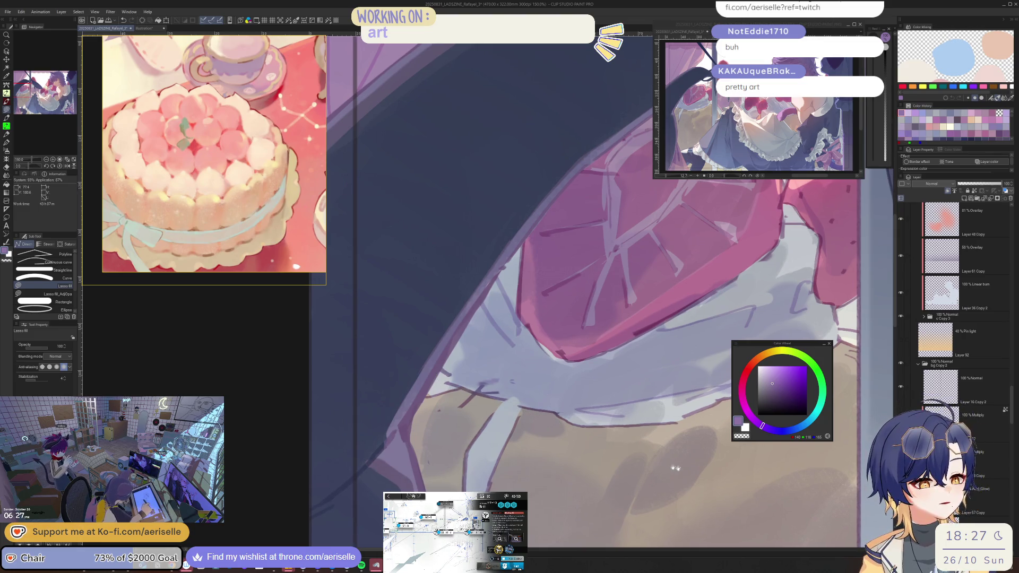
Try saturated and greyer purples at the skirt edge, undo one, and fill a darker patch.
click(776, 378)
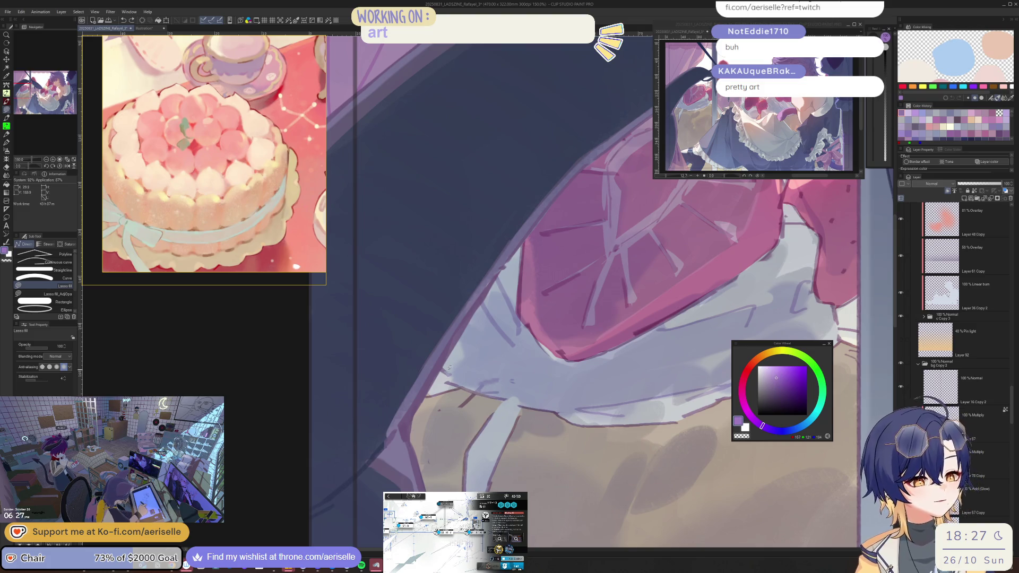
drag(441, 374, 470, 360)
click(769, 380)
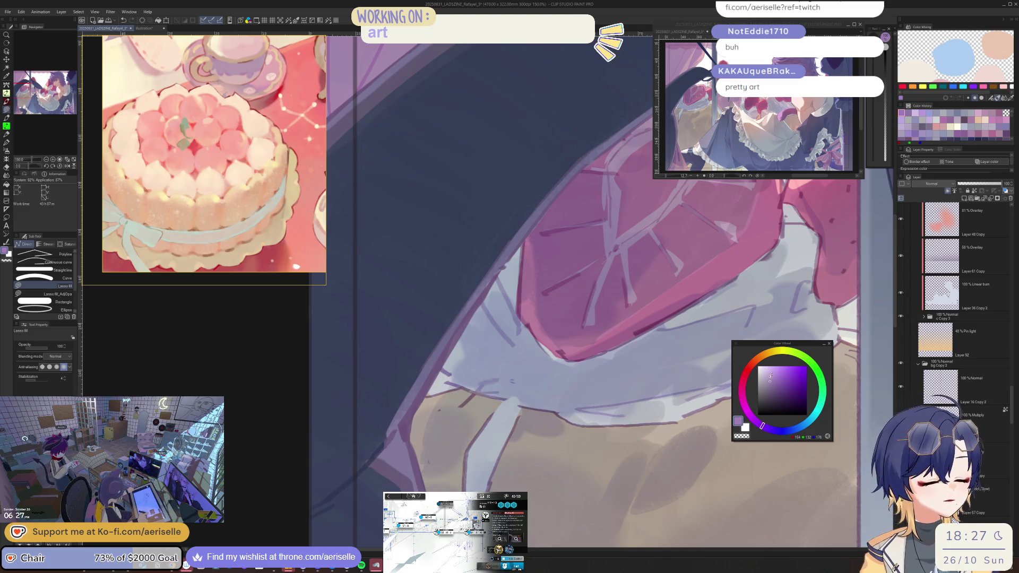
click(773, 381)
drag(716, 319, 639, 389)
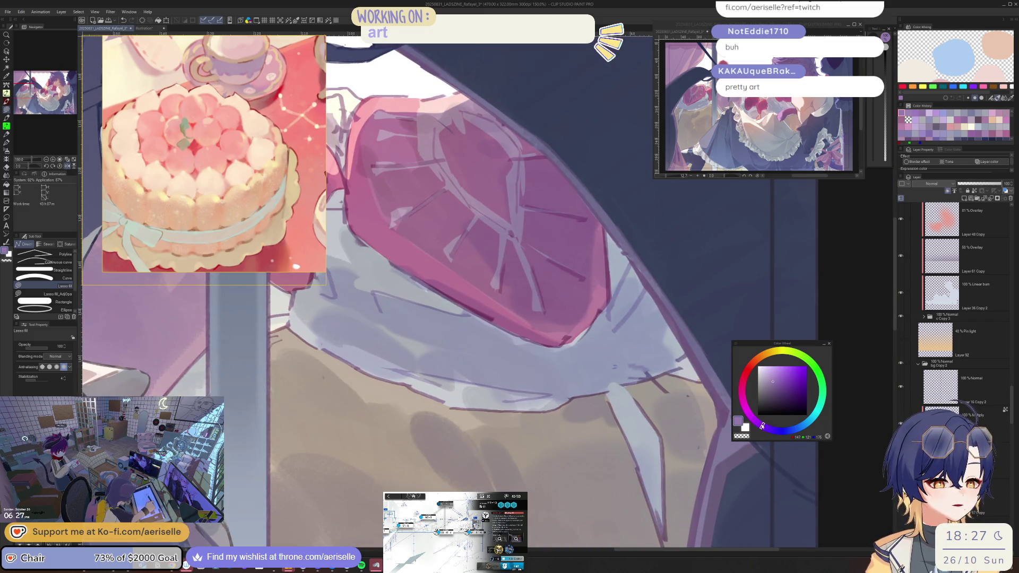
key(ctrl+z)
drag(762, 425, 755, 421)
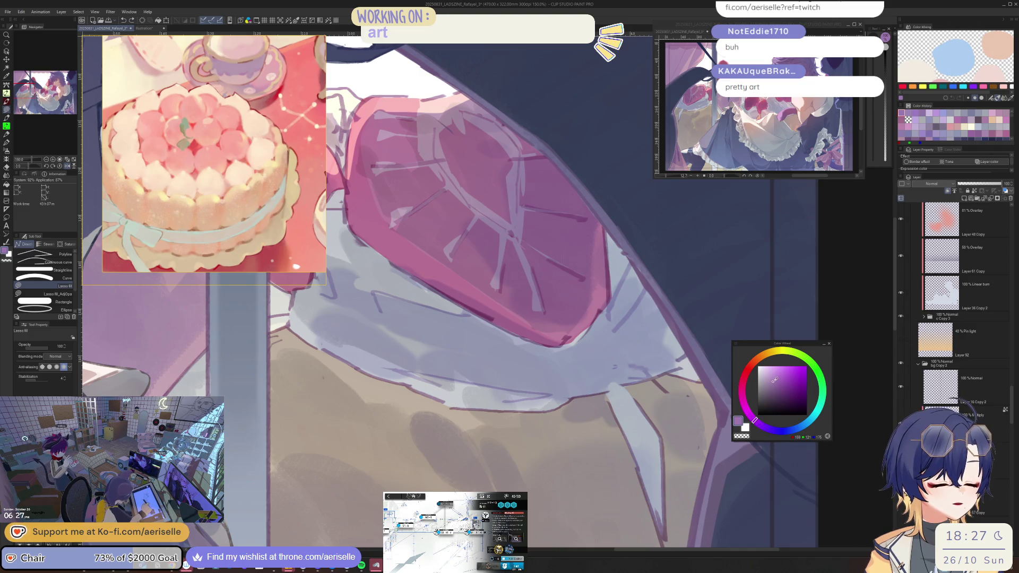
mouse_move(652, 374)
mouse_down()
mouse_move(686, 400)
mouse_move(669, 384)
mouse_move(655, 393)
mouse_move(655, 403)
mouse_move(697, 350)
mouse_up()
Add lighter lavender highlights along the skirt edge and the lower lace band.
click(767, 371)
alt+click(637, 377)
click(768, 373)
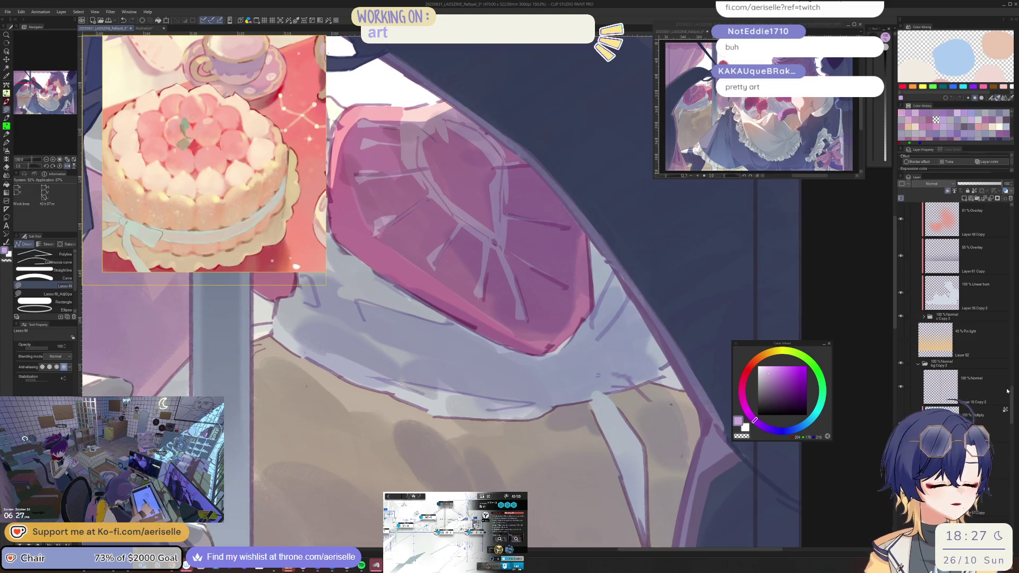
drag(1006, 391, 1006, 428)
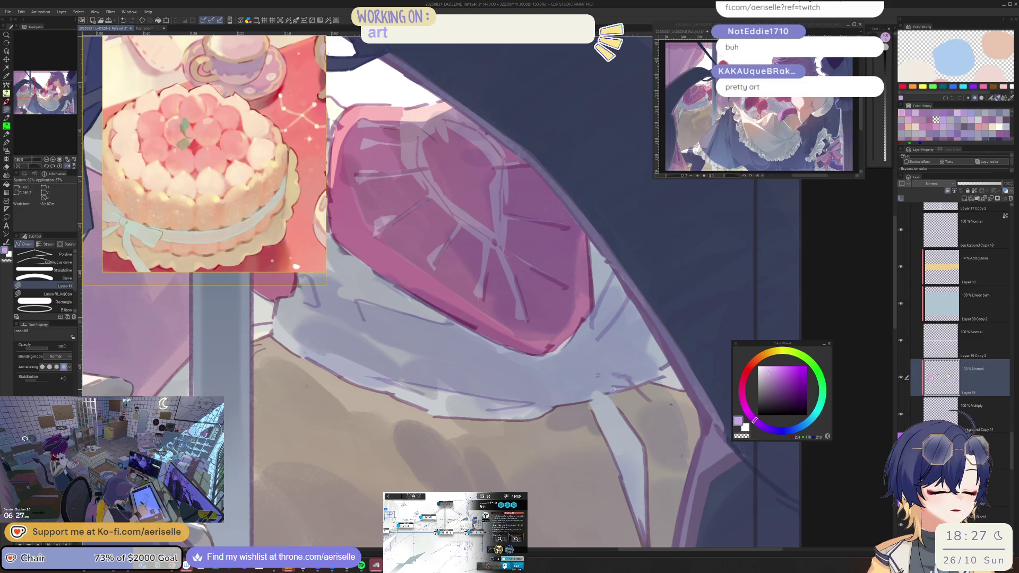
drag(643, 478, 609, 451)
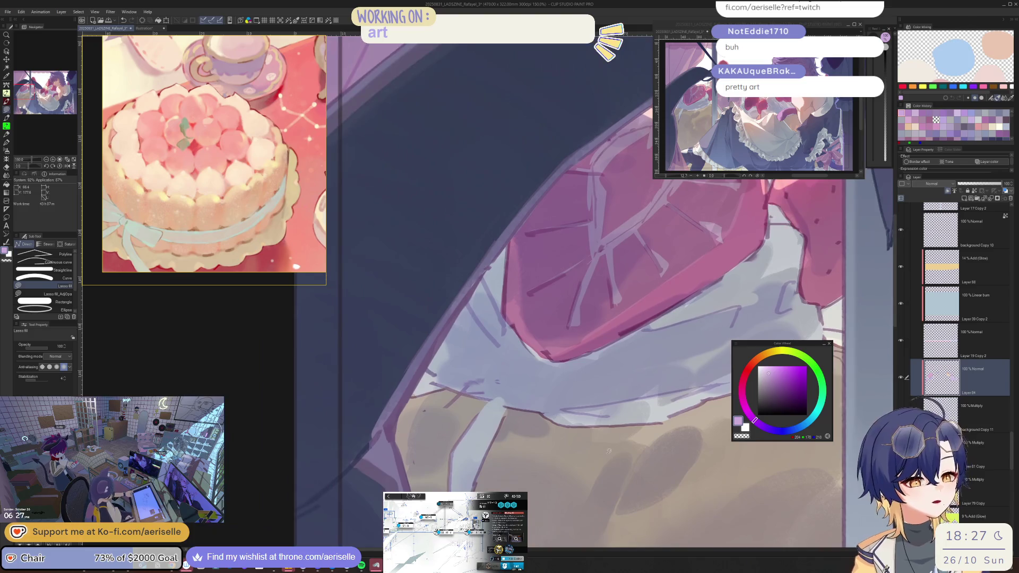
mouse_move(565, 409)
mouse_down()
mouse_move(607, 395)
mouse_move(566, 423)
mouse_move(711, 395)
mouse_move(567, 424)
mouse_up()
mouse_move(584, 430)
mouse_down()
mouse_move(639, 442)
mouse_move(536, 448)
mouse_move(632, 415)
mouse_up()
Eyedrop the lavender from the artwork and return to the Lasso fill tool.
scroll(599, 407, down, 3)
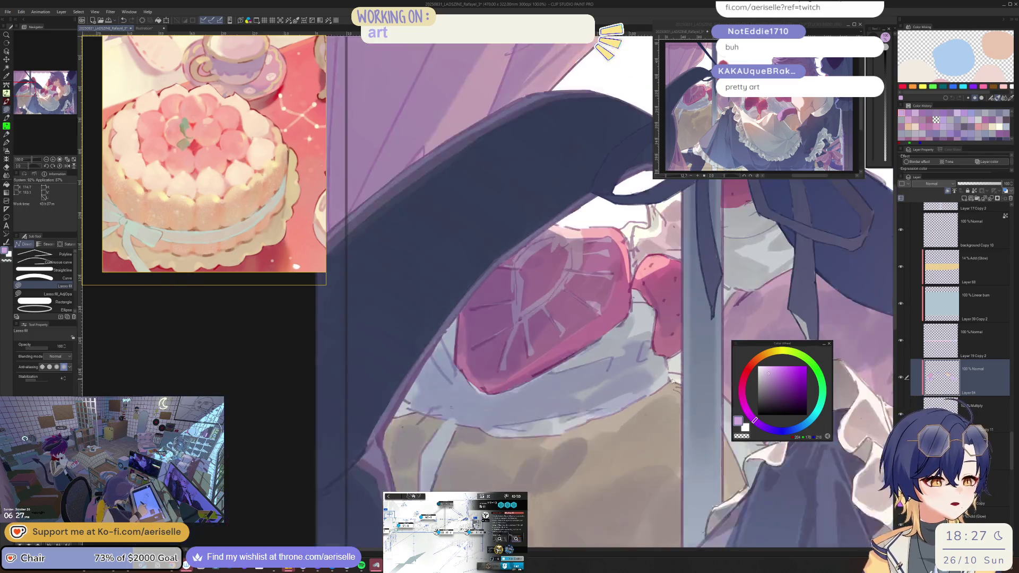
drag(599, 350, 599, 407)
scroll(599, 407, up, 3)
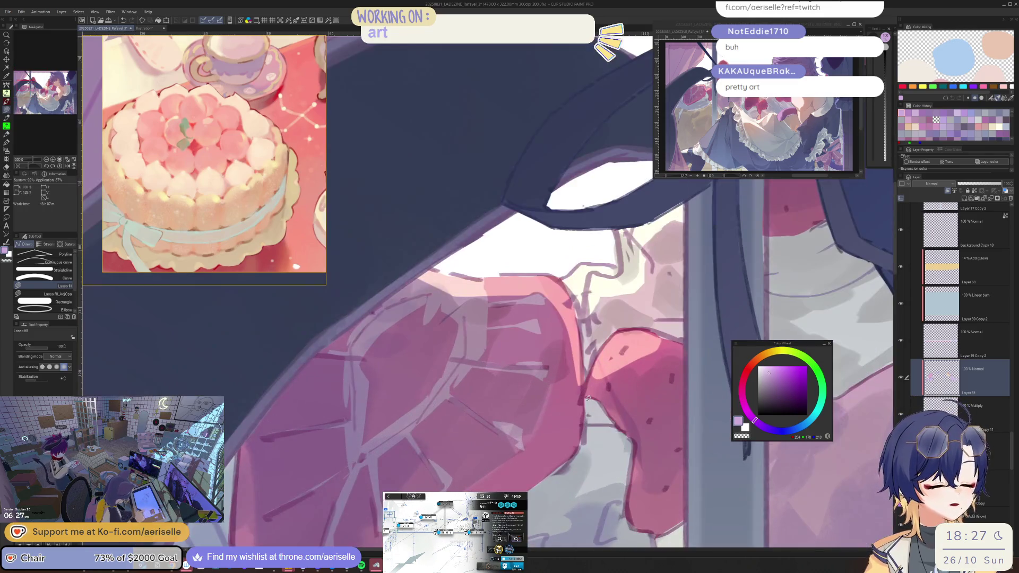
key(i)
drag(605, 499, 613, 440)
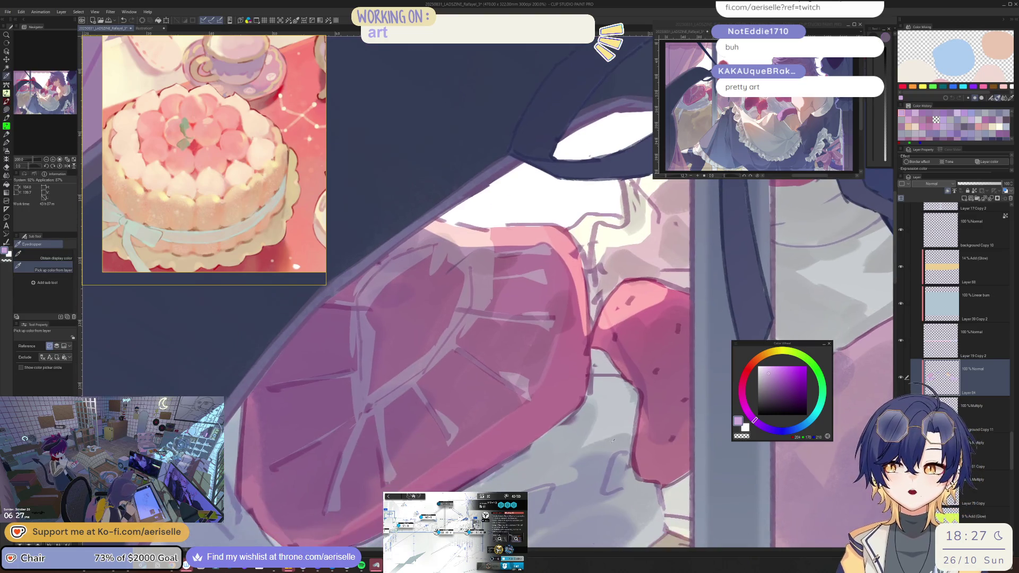
click(611, 461)
key(u)
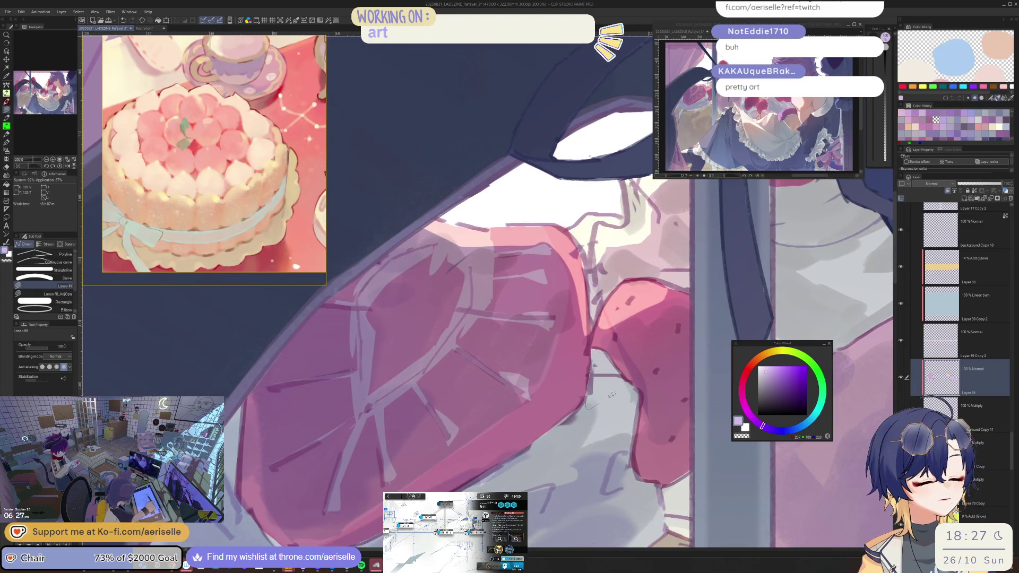
Try a peach Fill on the cream area, undo it, and shift to pale salmon pink.
drag(611, 395, 584, 547)
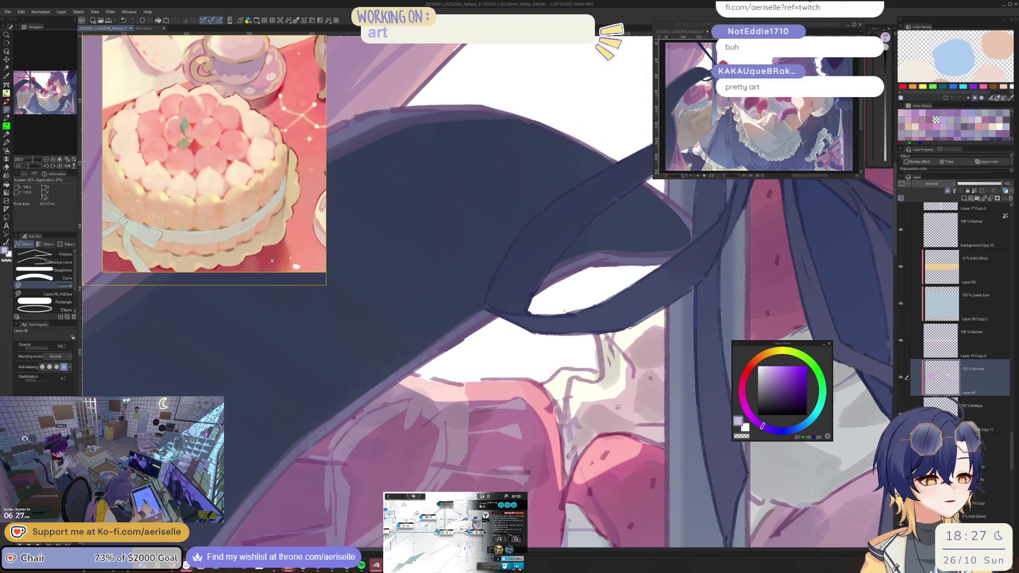
scroll(618, 407, down, 4)
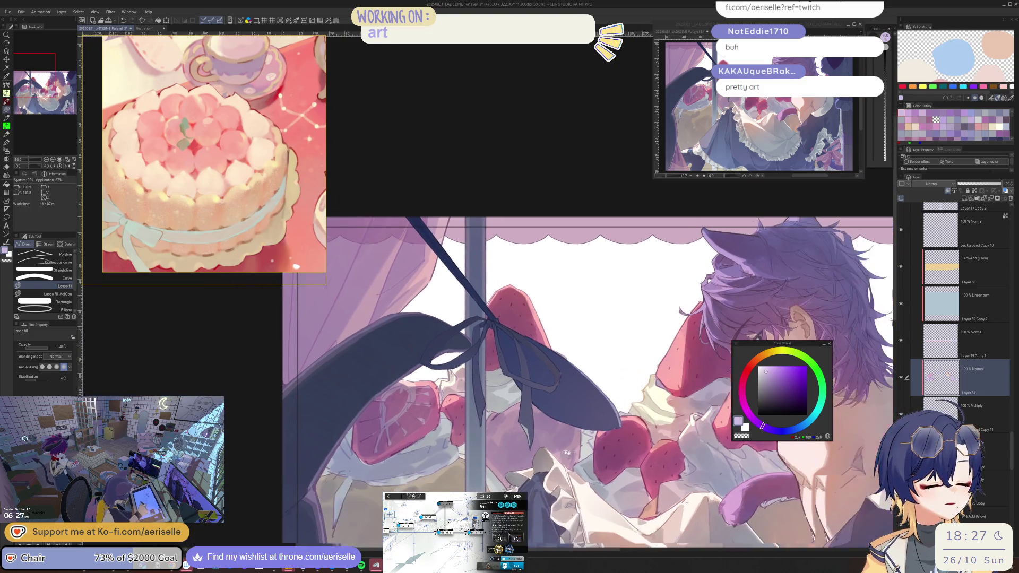
scroll(567, 452, up, 3)
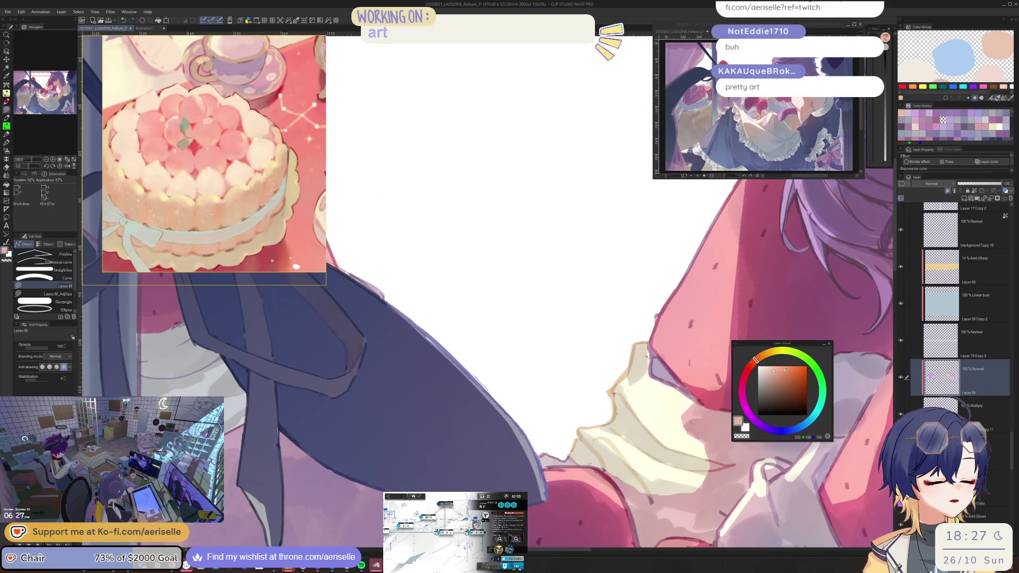
key(g)
click(649, 417)
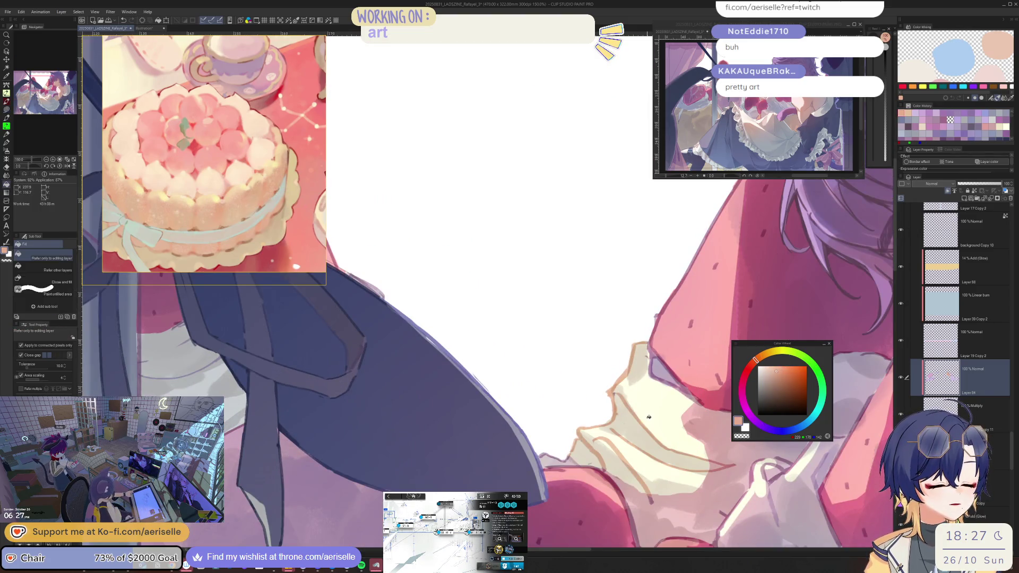
key(ctrl+z)
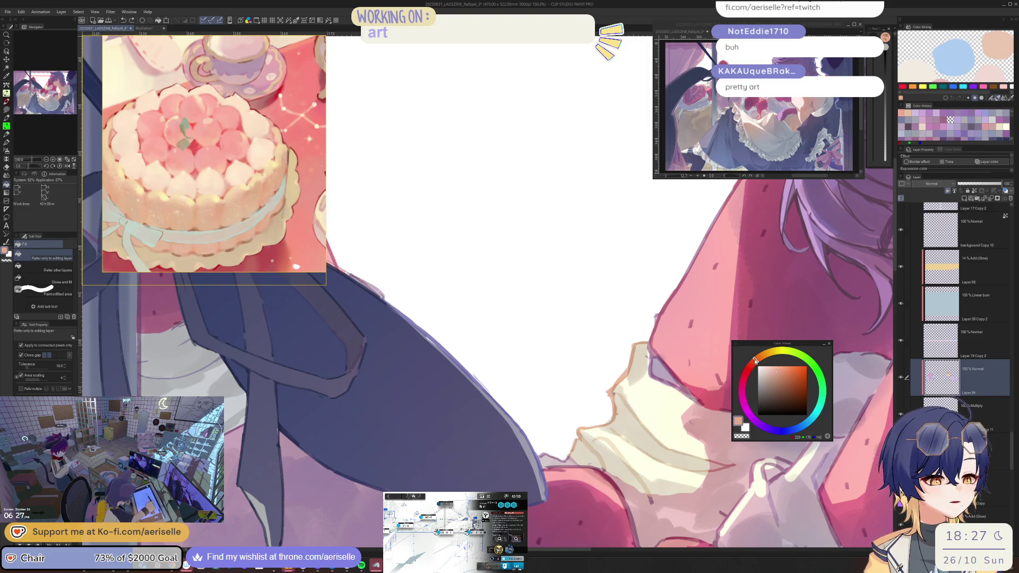
drag(755, 361, 749, 368)
Flip the canvas view horizontally and lasso-fill a first shape near the collar.
key(h)
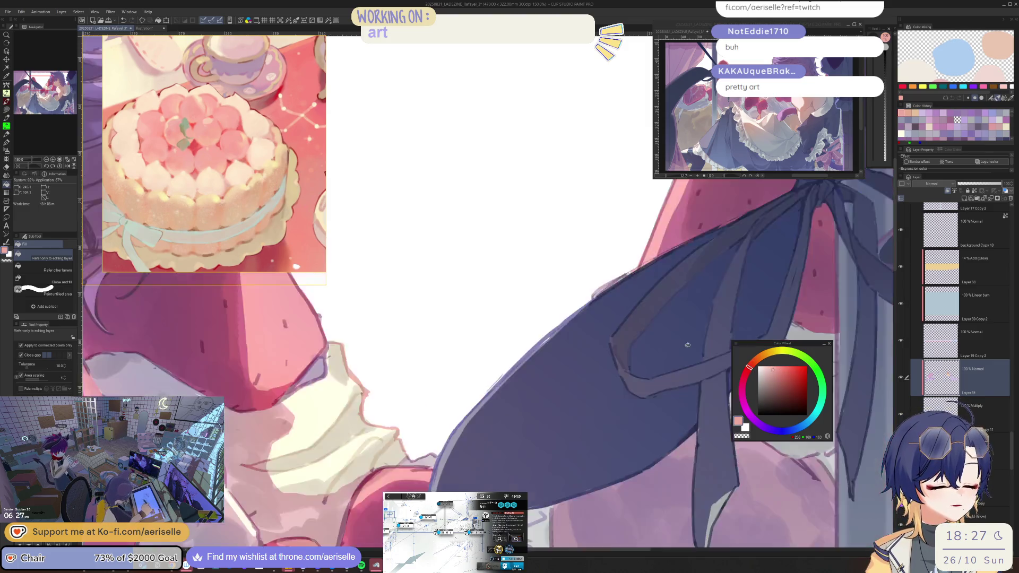
scroll(687, 344, down, 5)
scroll(589, 384, up, 6)
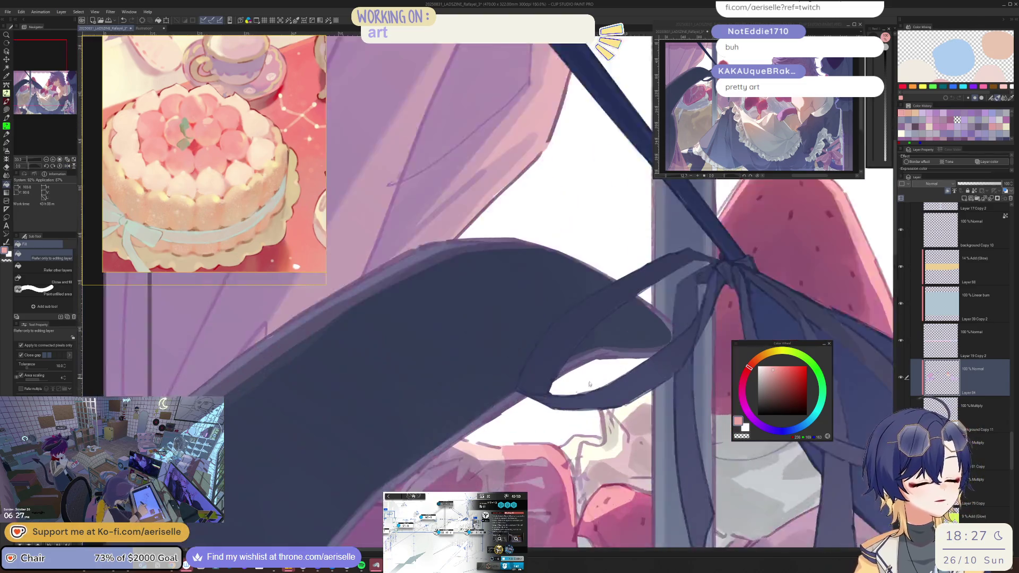
scroll(589, 384, up, 2)
key(u)
mouse_move(605, 413)
mouse_down()
mouse_move(590, 448)
mouse_move(557, 475)
mouse_up()
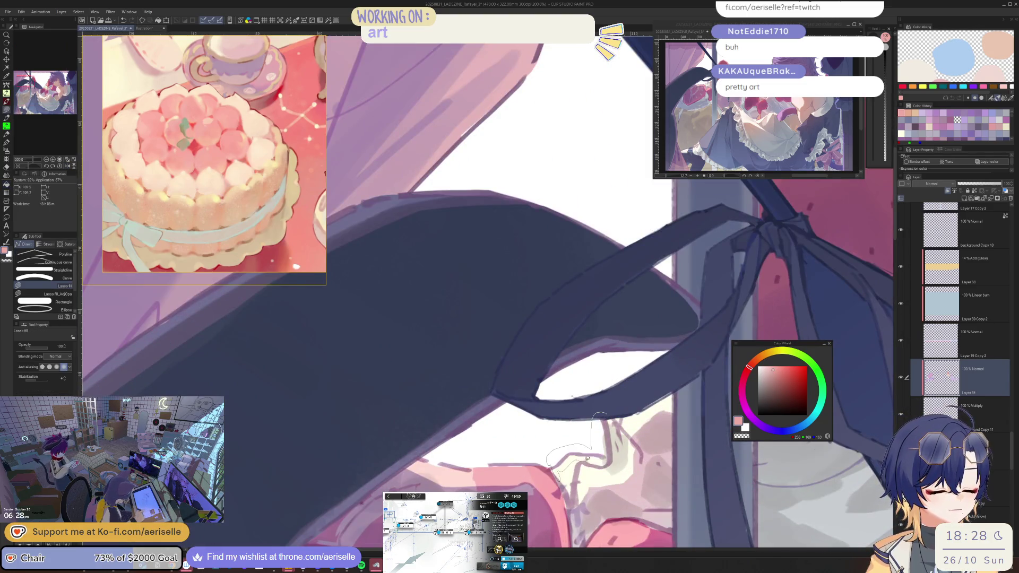
drag(607, 415, 606, 414)
Sample a colour from the collar and fill a small patch beside it.
key(i)
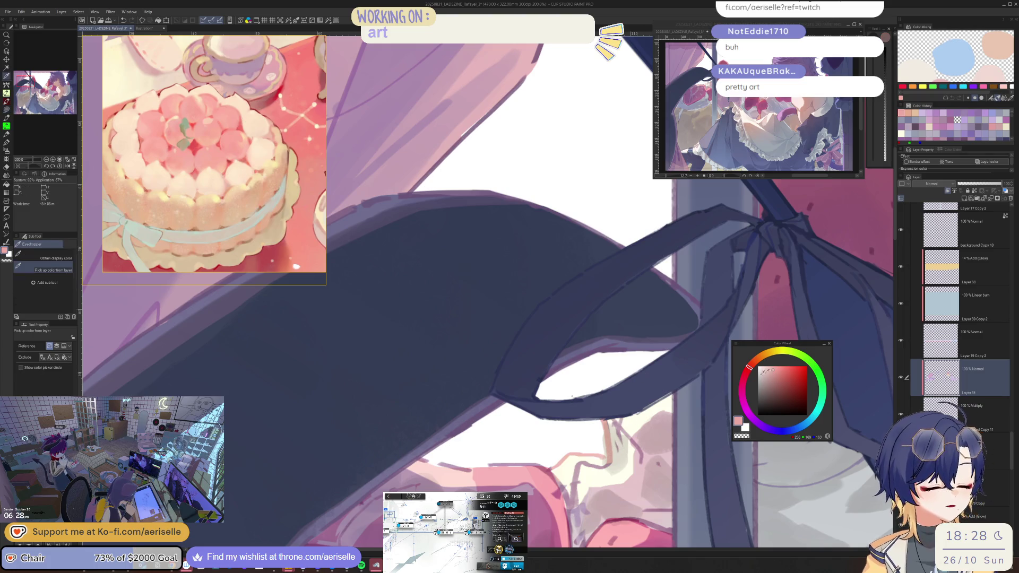
click(610, 429)
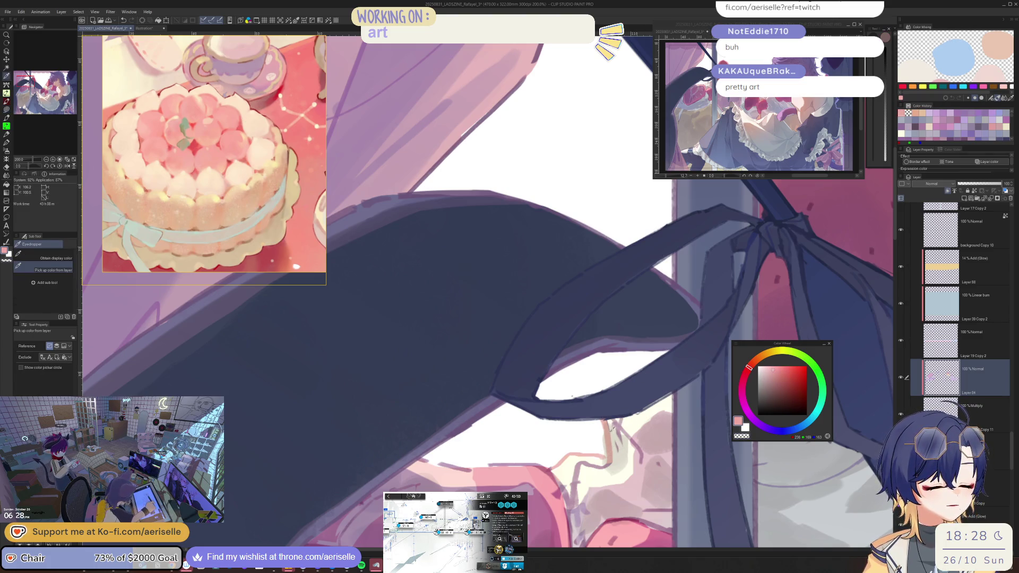
click(611, 429)
key(u)
mouse_move(600, 412)
mouse_down()
mouse_move(613, 464)
mouse_move(600, 414)
mouse_up()
mouse_move(589, 448)
mouse_down()
mouse_move(571, 442)
mouse_move(605, 457)
mouse_up()
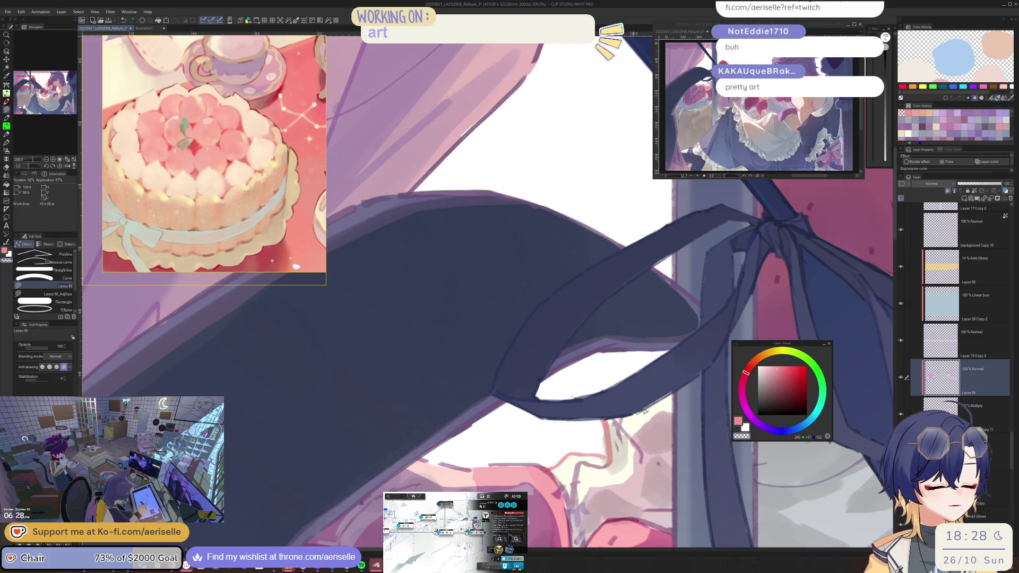
Sample beige from the artwork, fill a small beige patch, and pick a mauve-pink.
key(i)
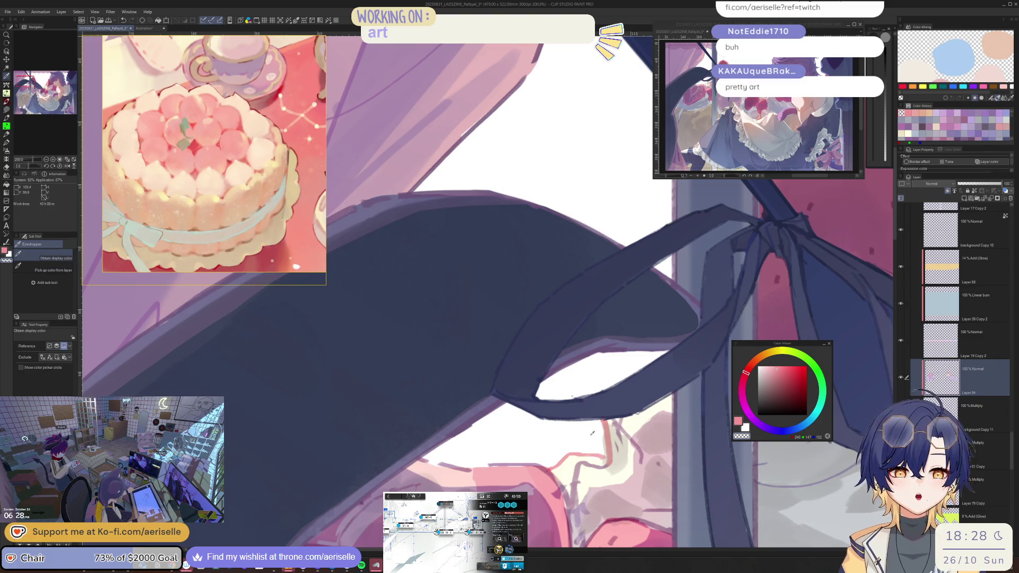
click(620, 418)
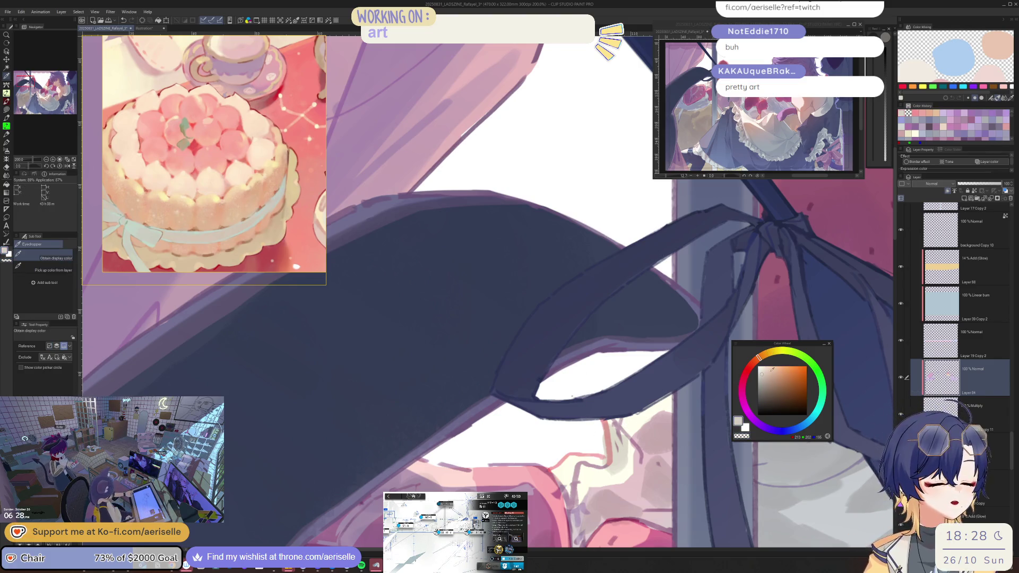
key(u)
mouse_move(616, 417)
mouse_down()
mouse_move(633, 442)
mouse_move(596, 457)
mouse_move(571, 500)
mouse_up()
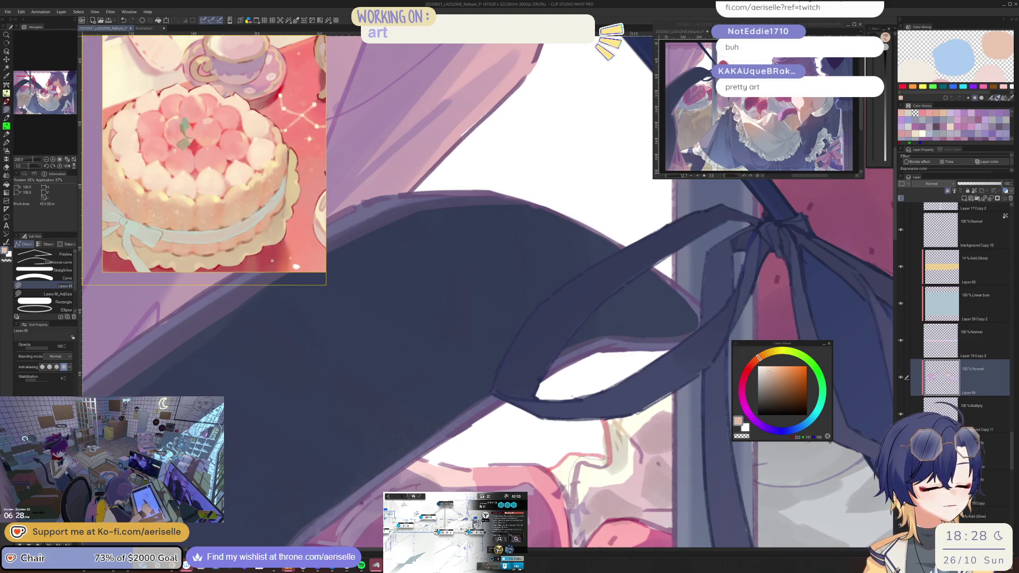
alt+click(638, 433)
drag(618, 450, 609, 489)
scroll(571, 500, down, 5)
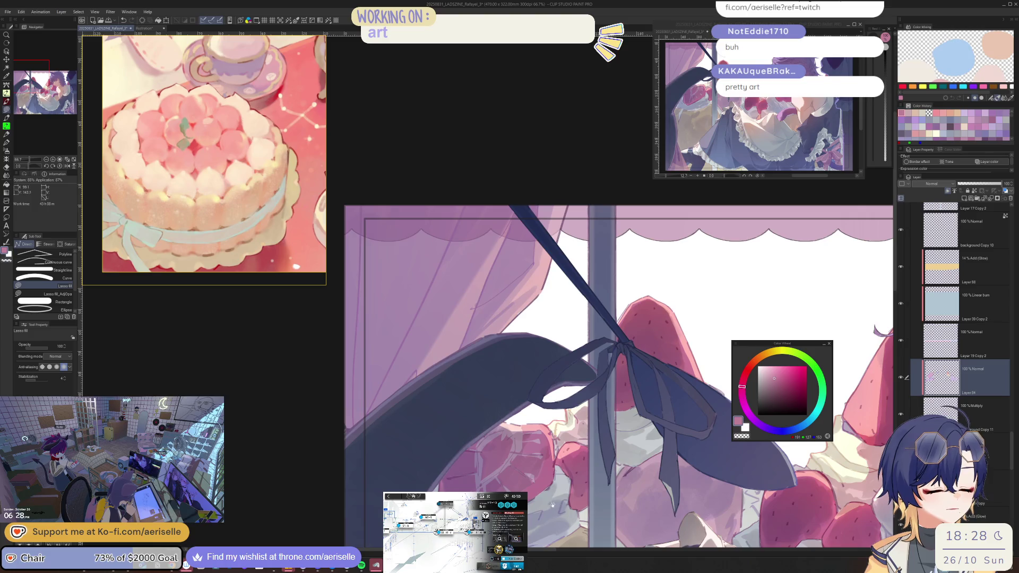
Sample a light pink near the ribbon and switch to a stronger pink.
drag(552, 504, 600, 482)
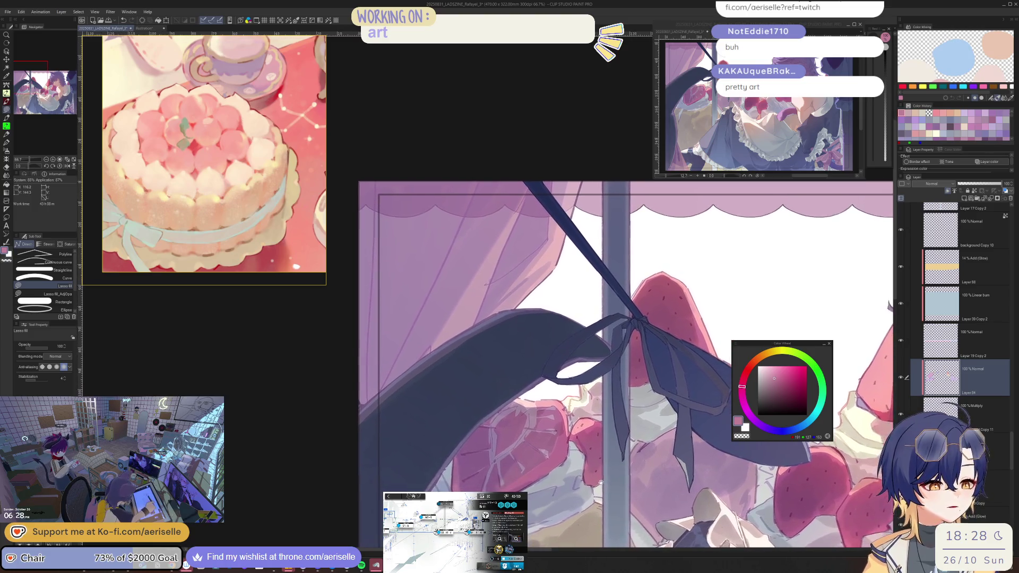
scroll(600, 482, up, 7)
alt+click(615, 402)
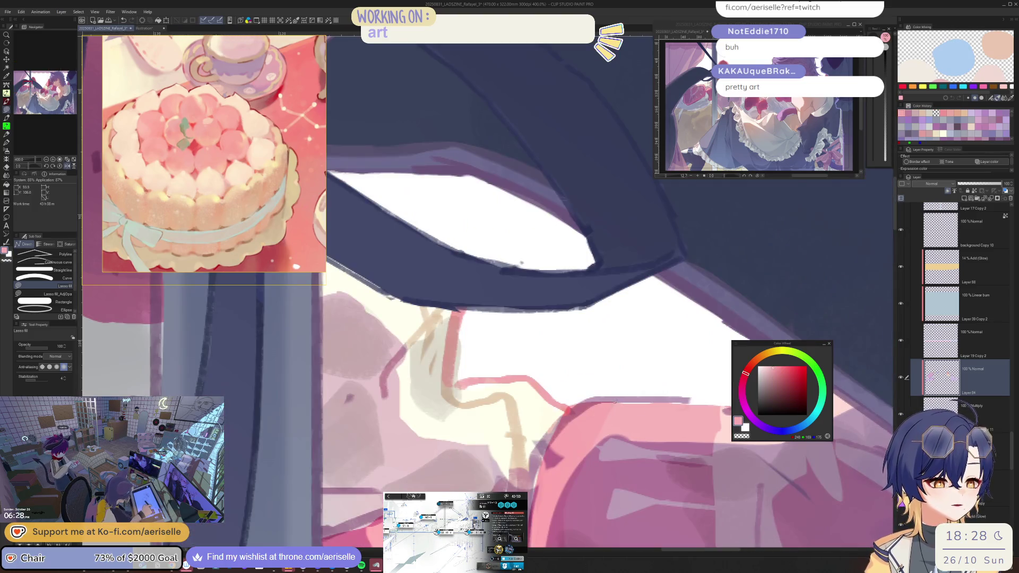
alt+click(588, 433)
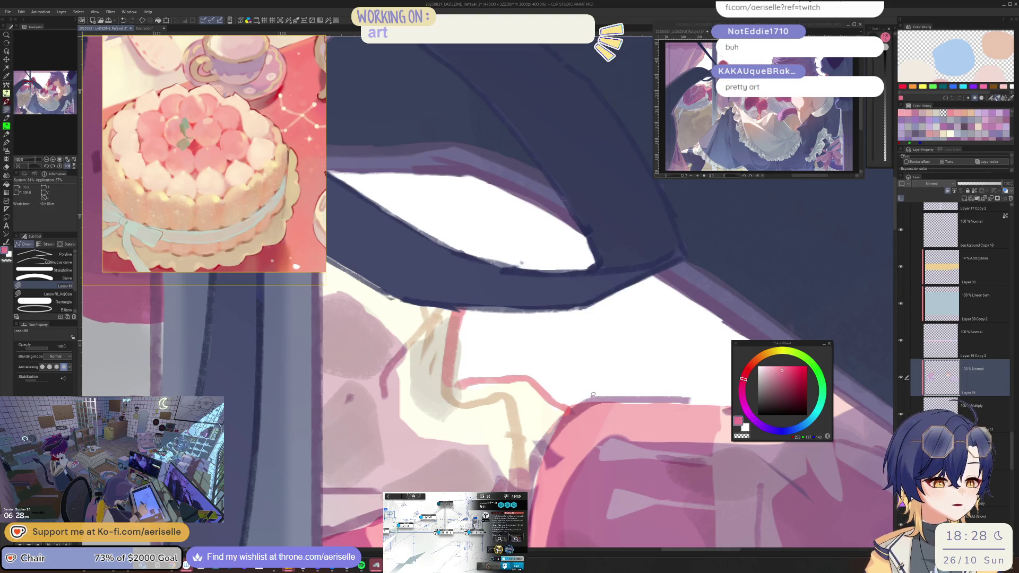
scroll(663, 469, down, 4)
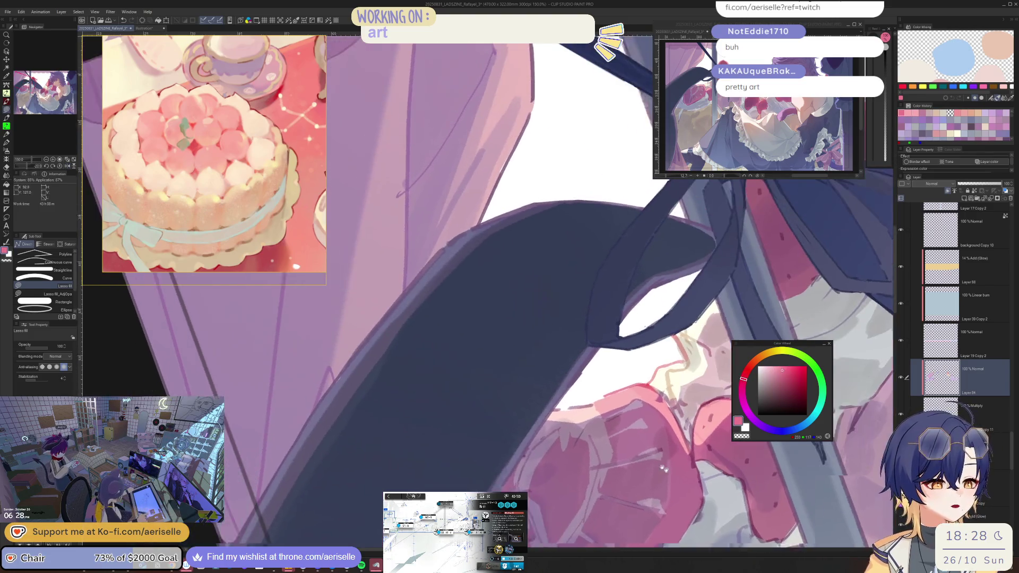
scroll(663, 468, down, 5)
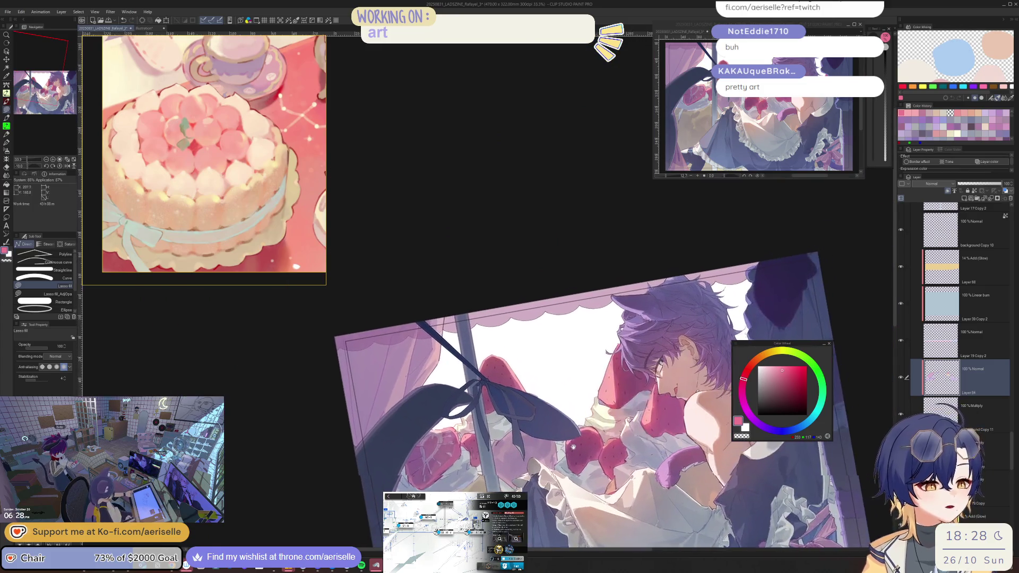
scroll(573, 448, up, 5)
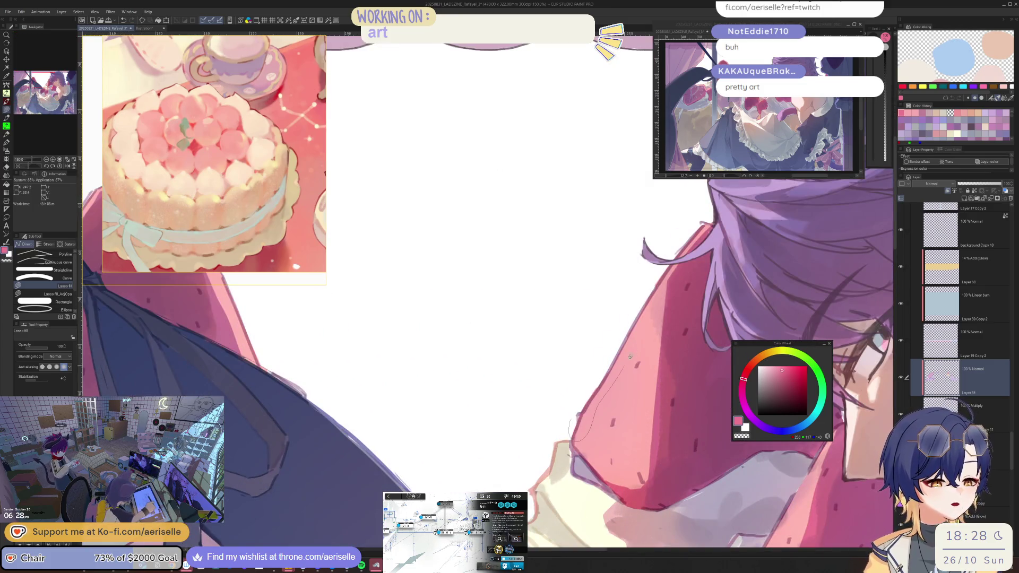
Lighten the pink slightly and lasso-fill a patch beside the strawberry and bow.
drag(630, 356, 573, 377)
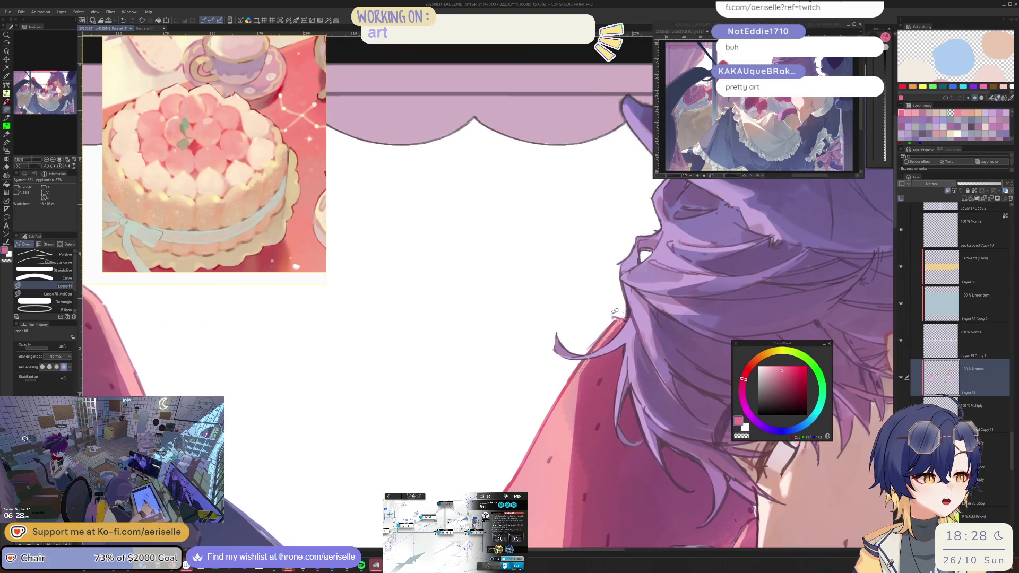
drag(614, 312, 476, 352)
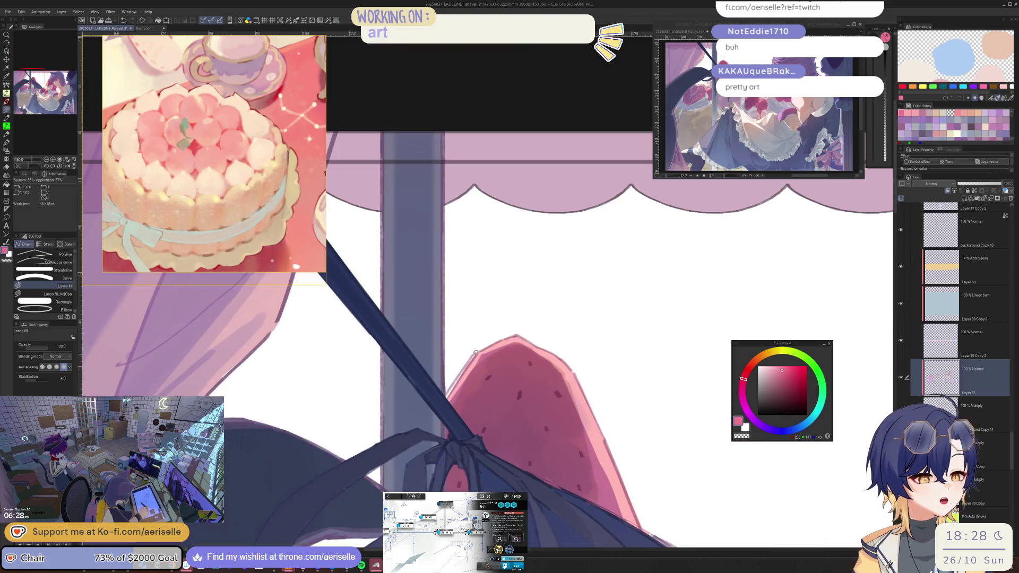
click(776, 371)
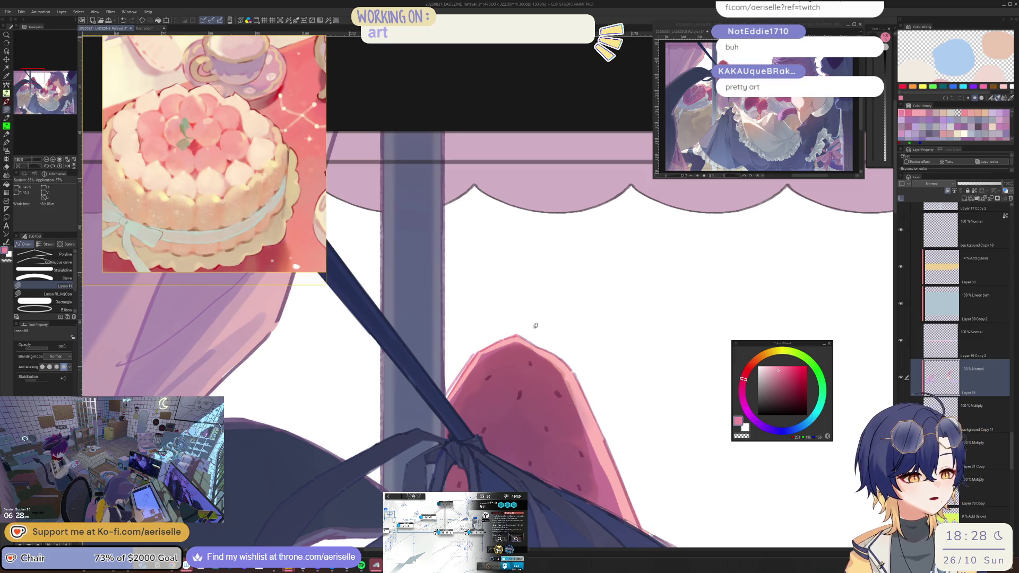
scroll(656, 392, down, 5)
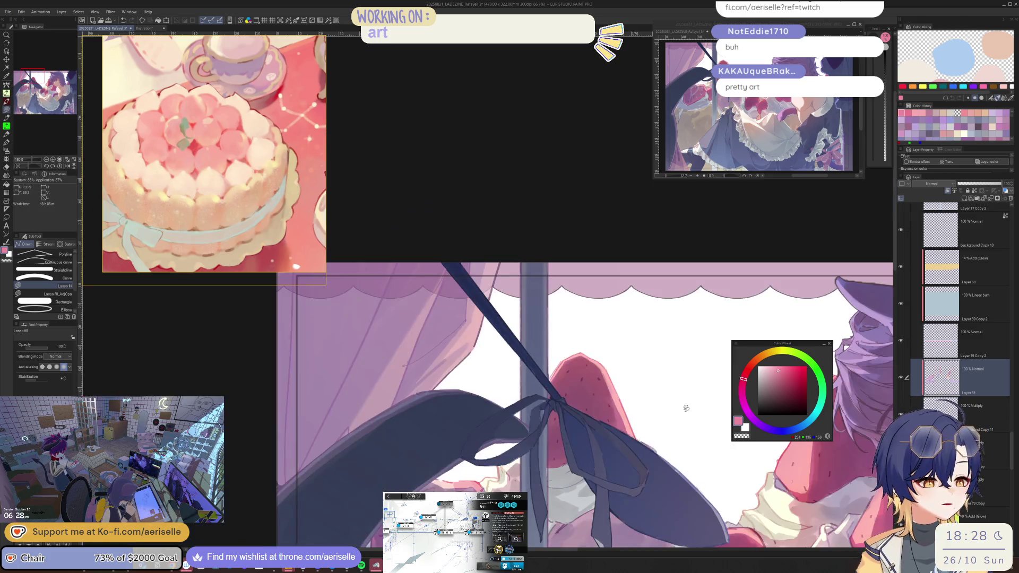
scroll(545, 379, up, 6)
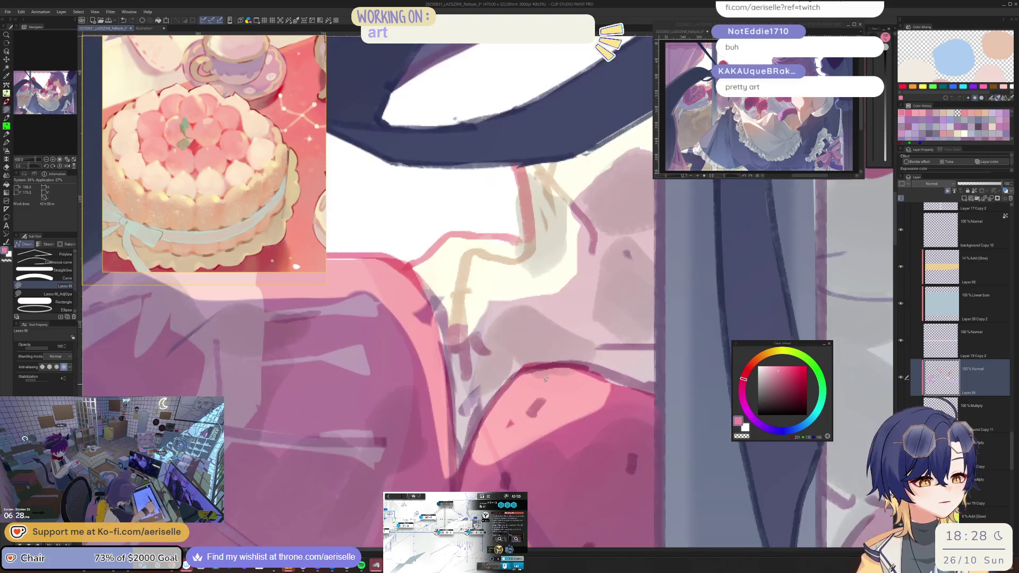
mouse_move(474, 436)
mouse_down()
mouse_move(501, 403)
mouse_move(491, 392)
mouse_up()
scroll(489, 392, down, 7)
Eyedrop the light lavender from the hair and shift its hue toward pink on the wheel.
scroll(489, 392, right, 3)
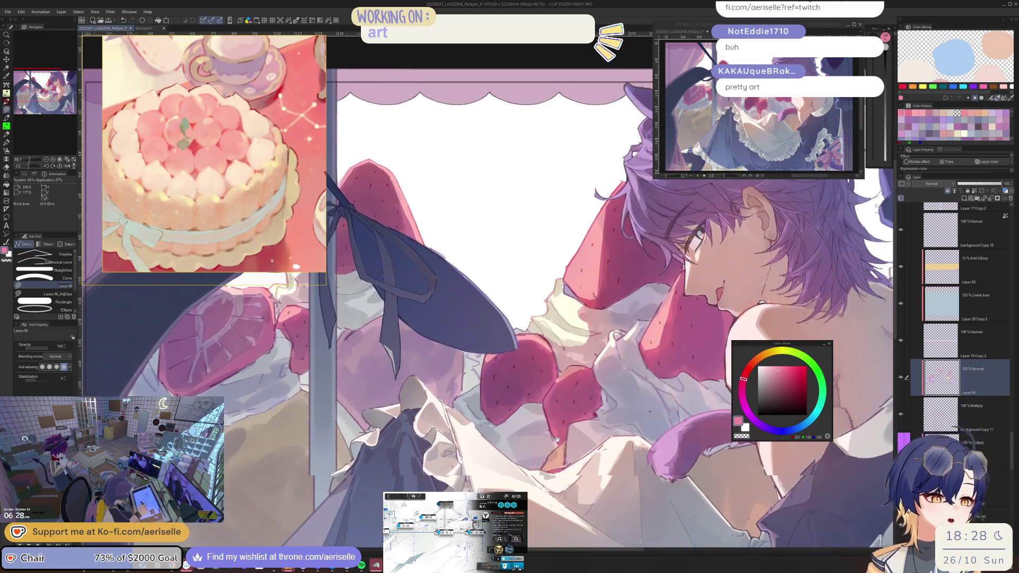
scroll(519, 329, up, 3)
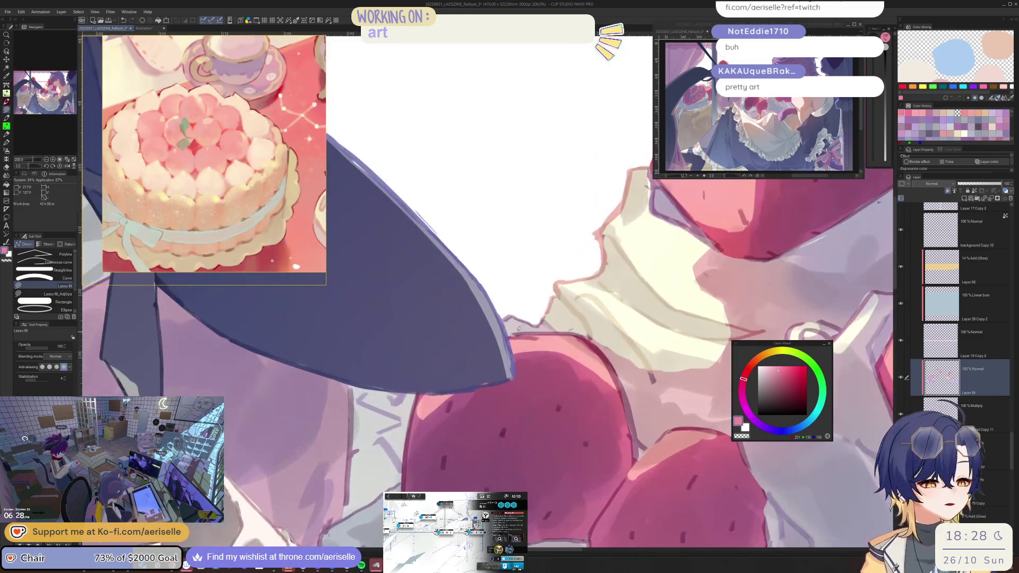
scroll(572, 325, left, 10)
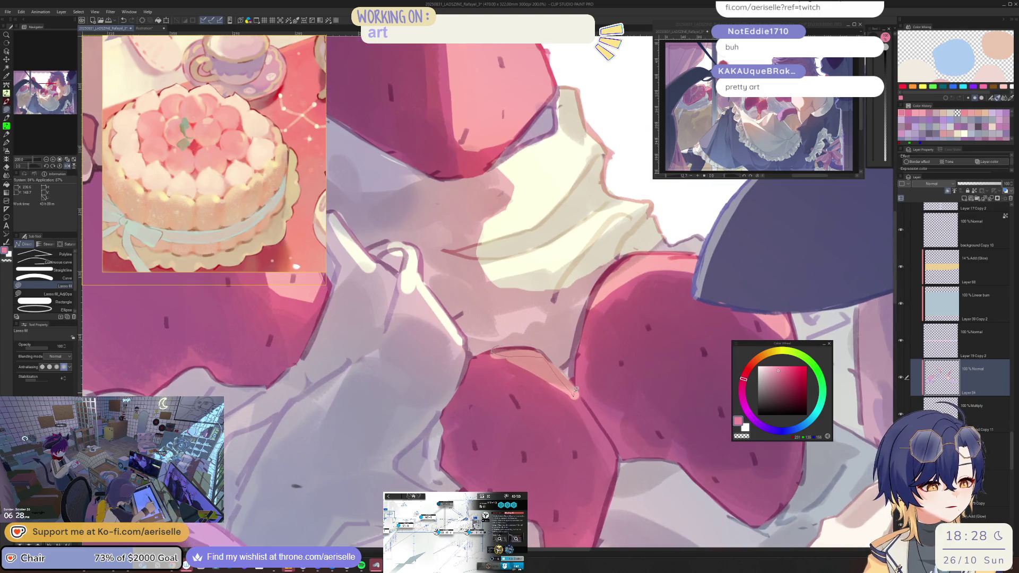
drag(576, 391, 575, 392)
scroll(563, 390, down, 2)
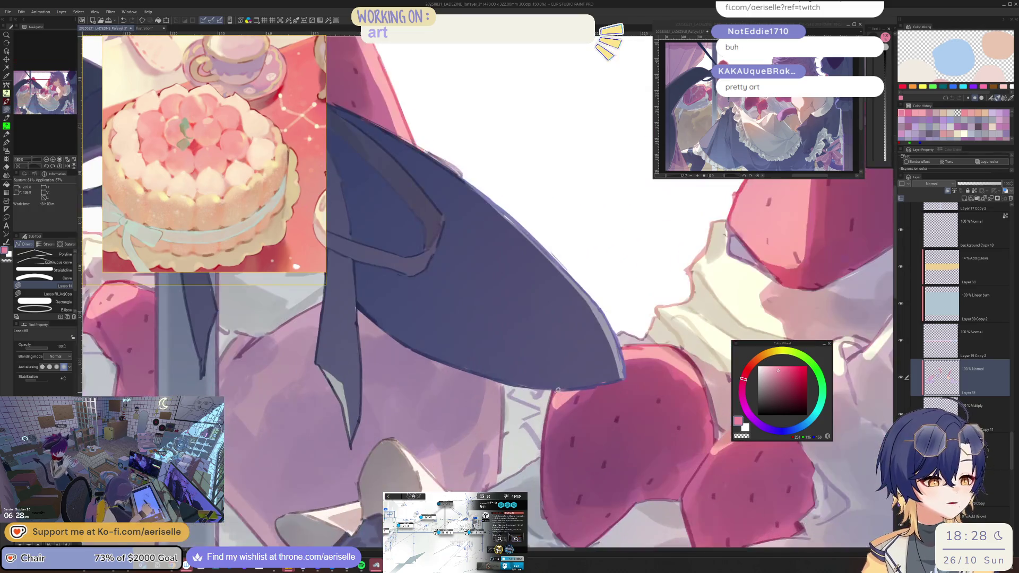
scroll(706, 421, right, 8)
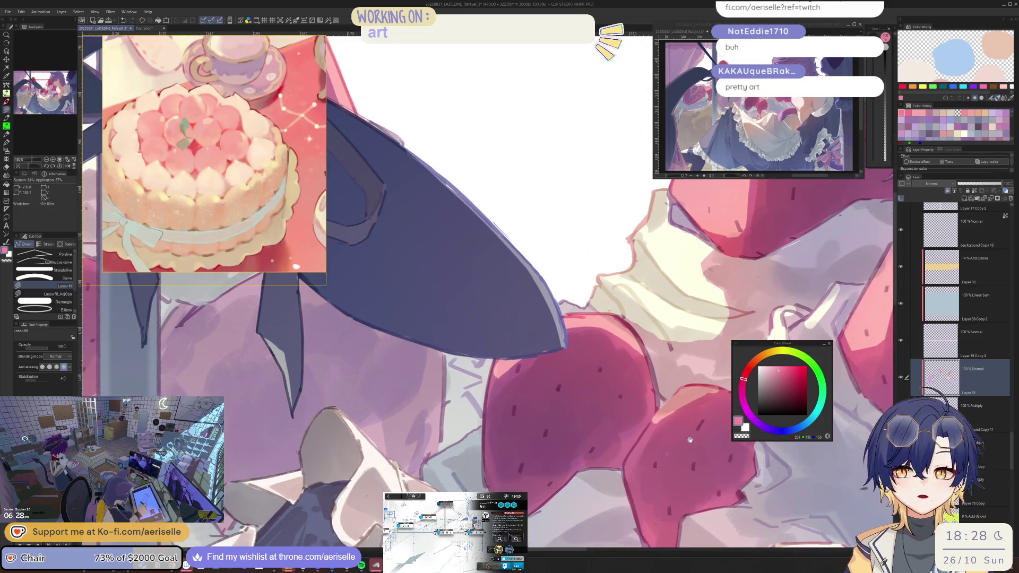
scroll(644, 455, up, 5)
scroll(583, 424, right, 3)
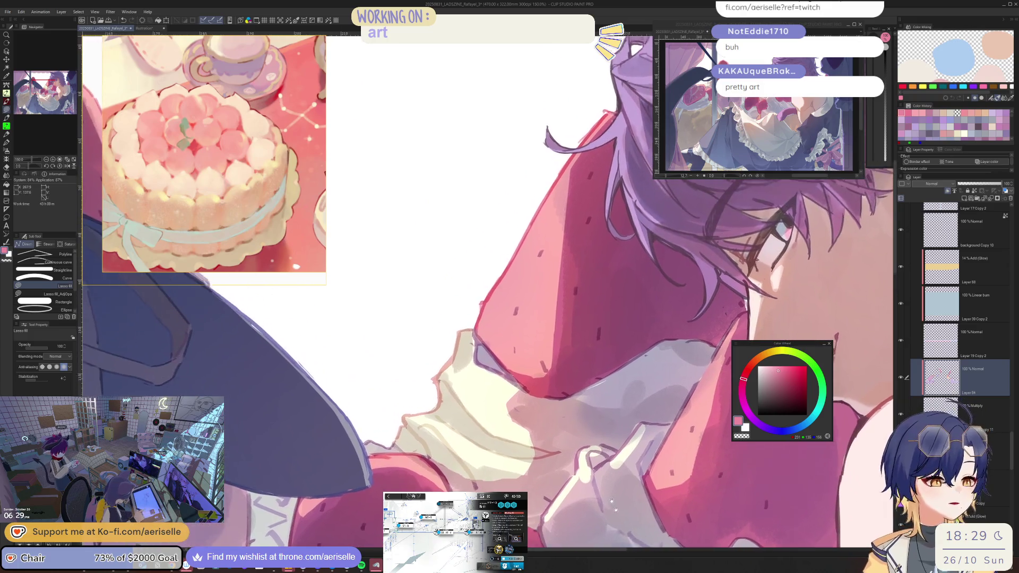
alt+click(502, 383)
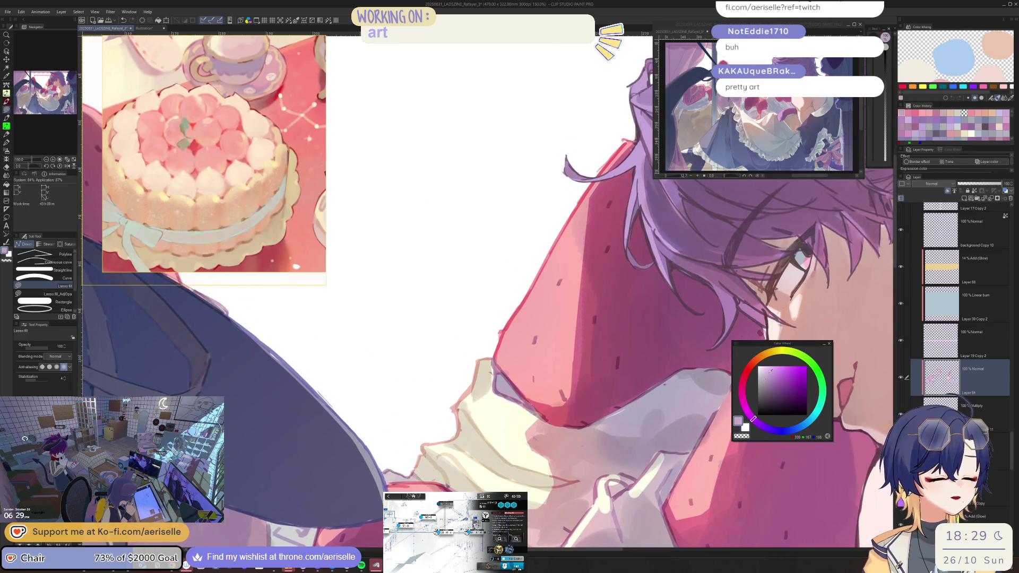
click(745, 406)
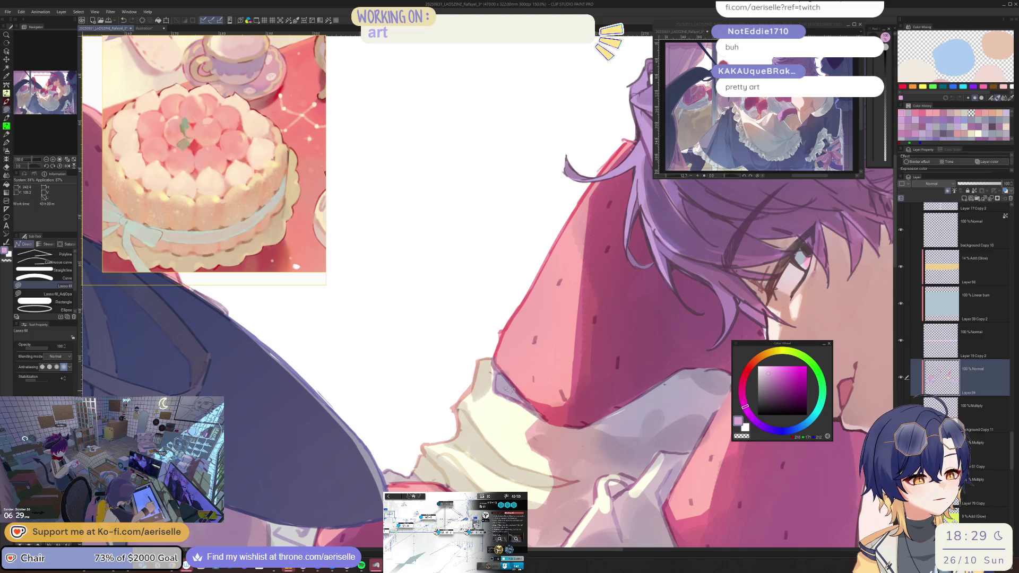
scroll(516, 401, down, 2)
scroll(661, 455, down, 3)
scroll(661, 454, left, 1)
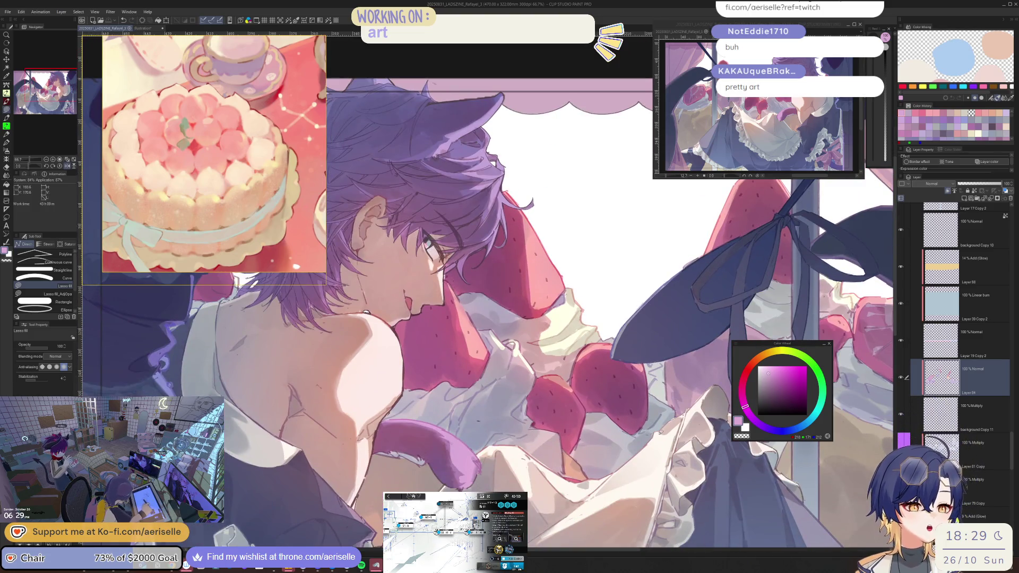